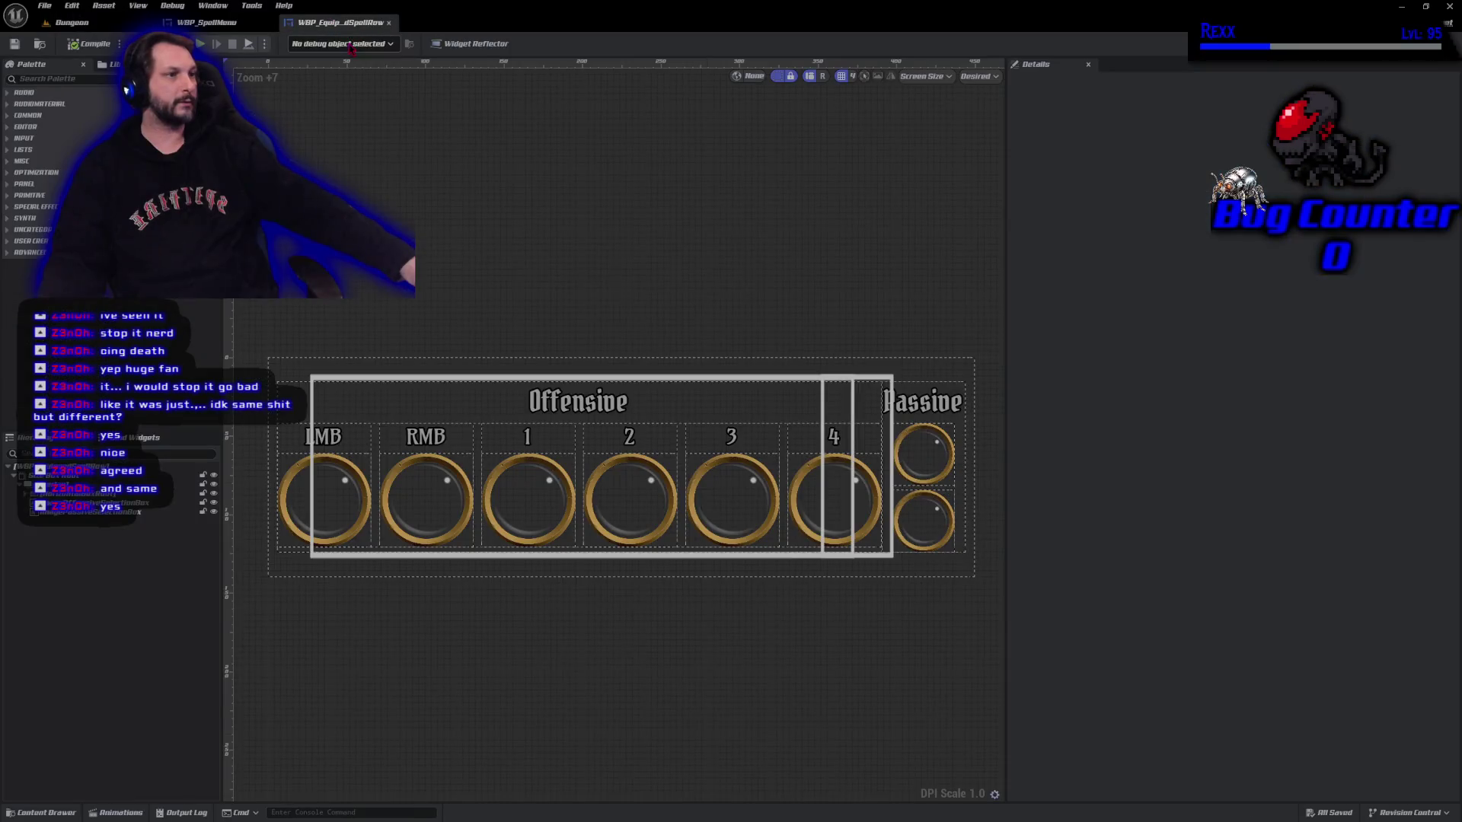
Unlink Event Construct in WBP_EquippedSpellRow's graph and delete both Play Animation nodes and their inputs.
{"action": "left_click", "coordinate": [1431, 43]}
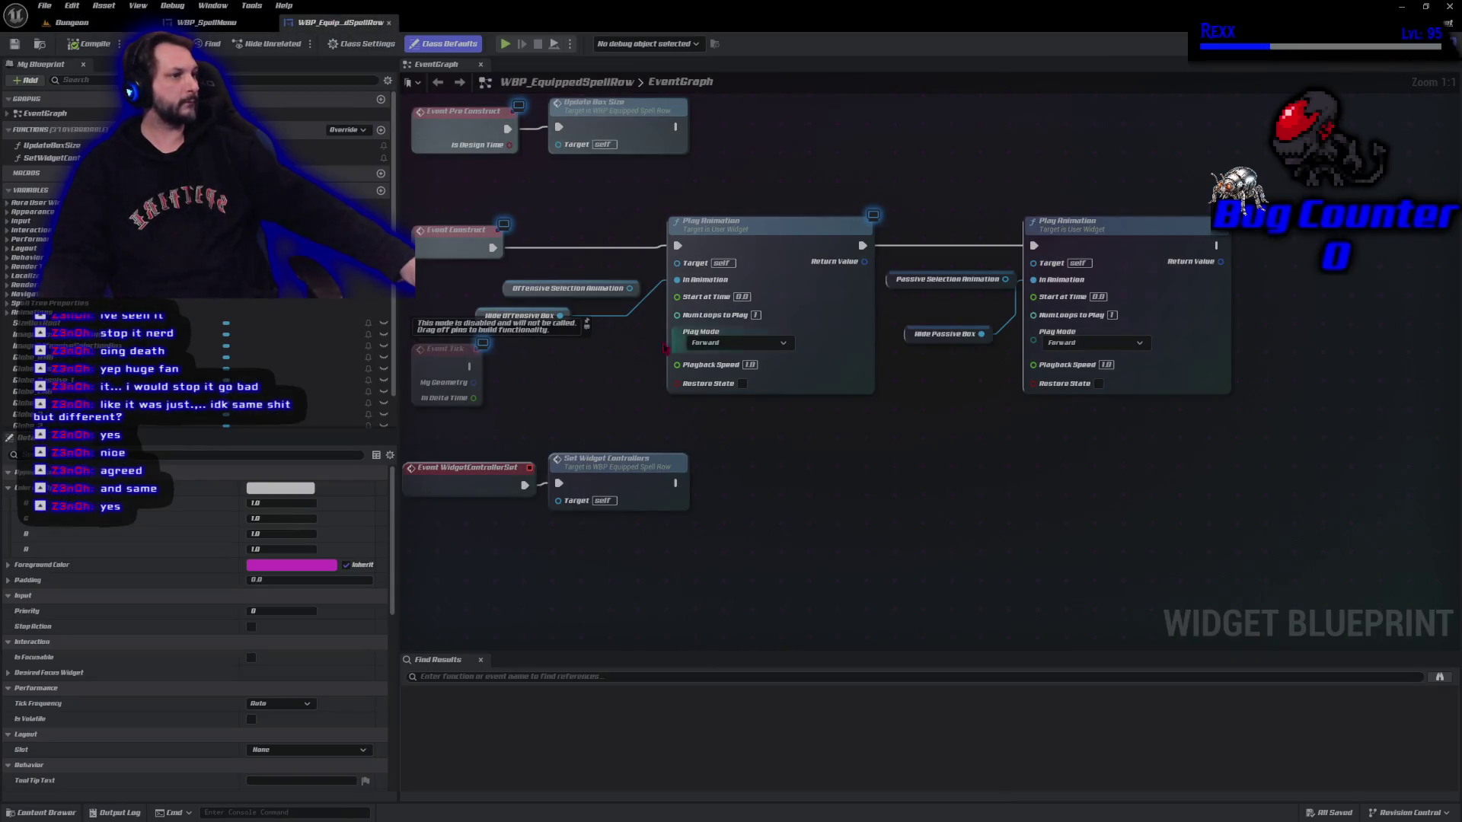
{"action": "right_click", "coordinate": [492, 247]}
{"action": "left_click", "coordinate": [520, 280]}
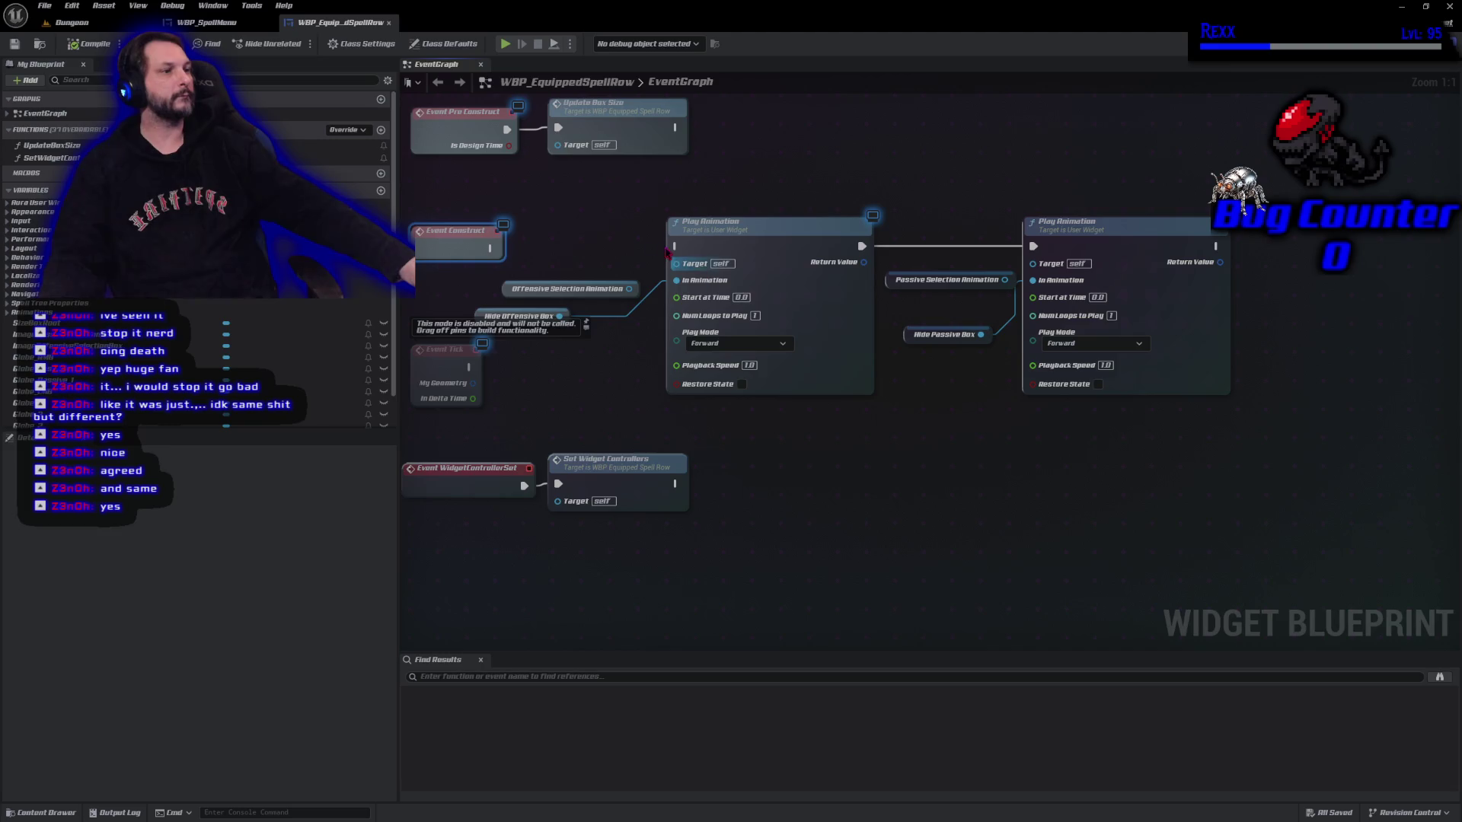
{"action": "left_click_drag", "start_coordinate": [537, 211], "coordinate": [1001, 414]}
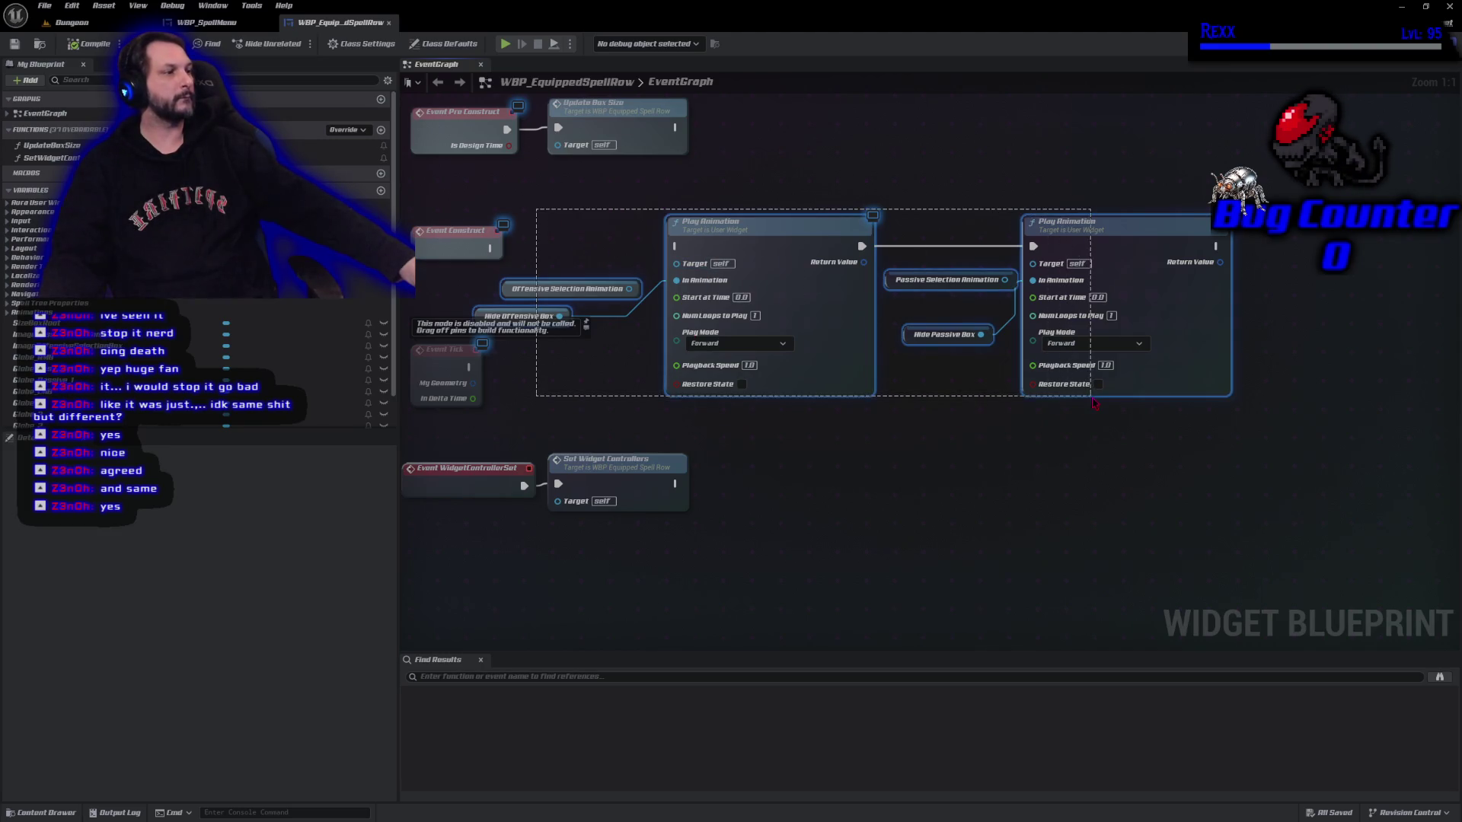
{"action": "key", "text": "Delete"}
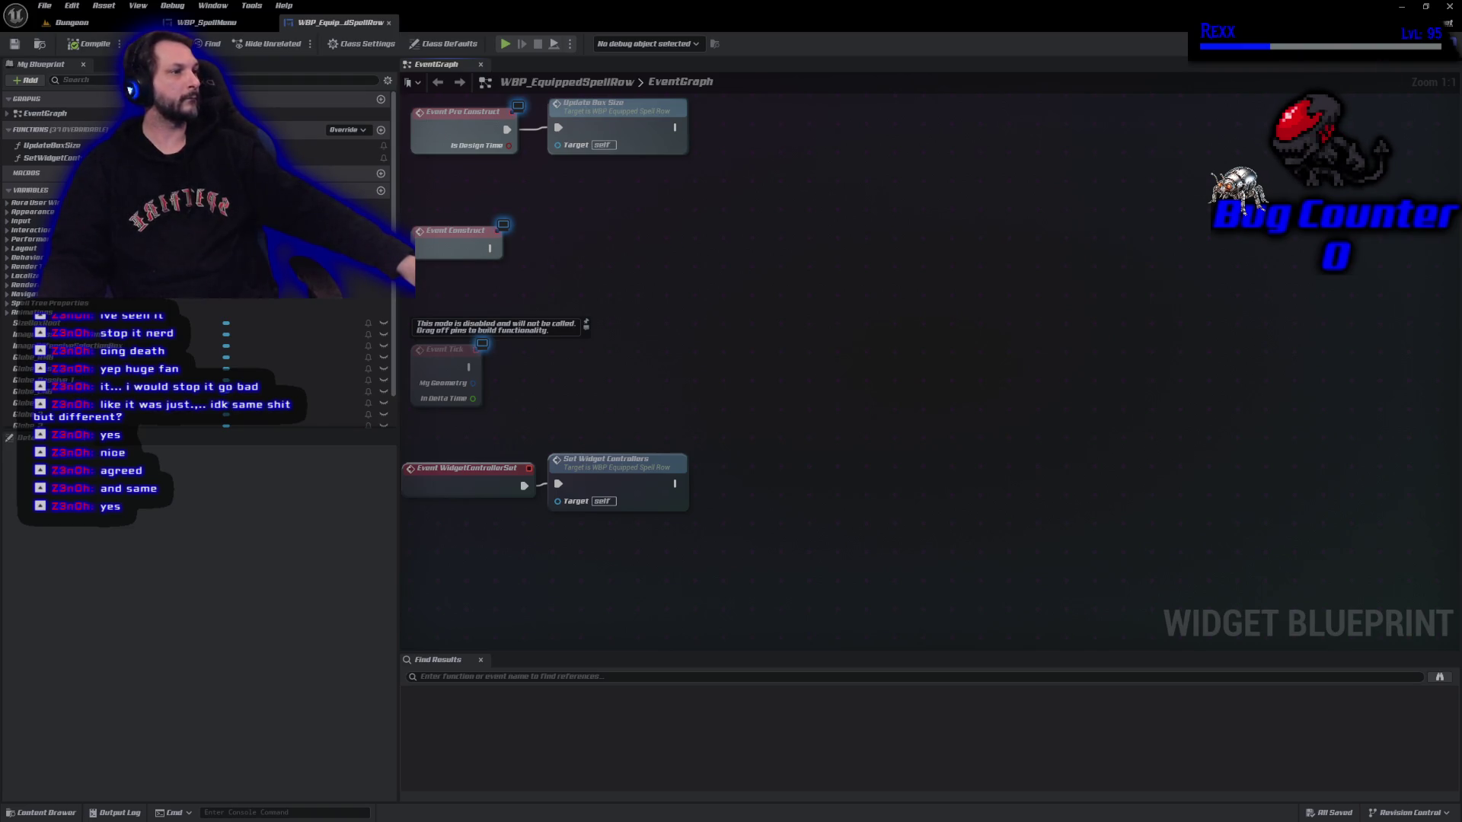
{"action": "left_click", "coordinate": [1431, 43]}
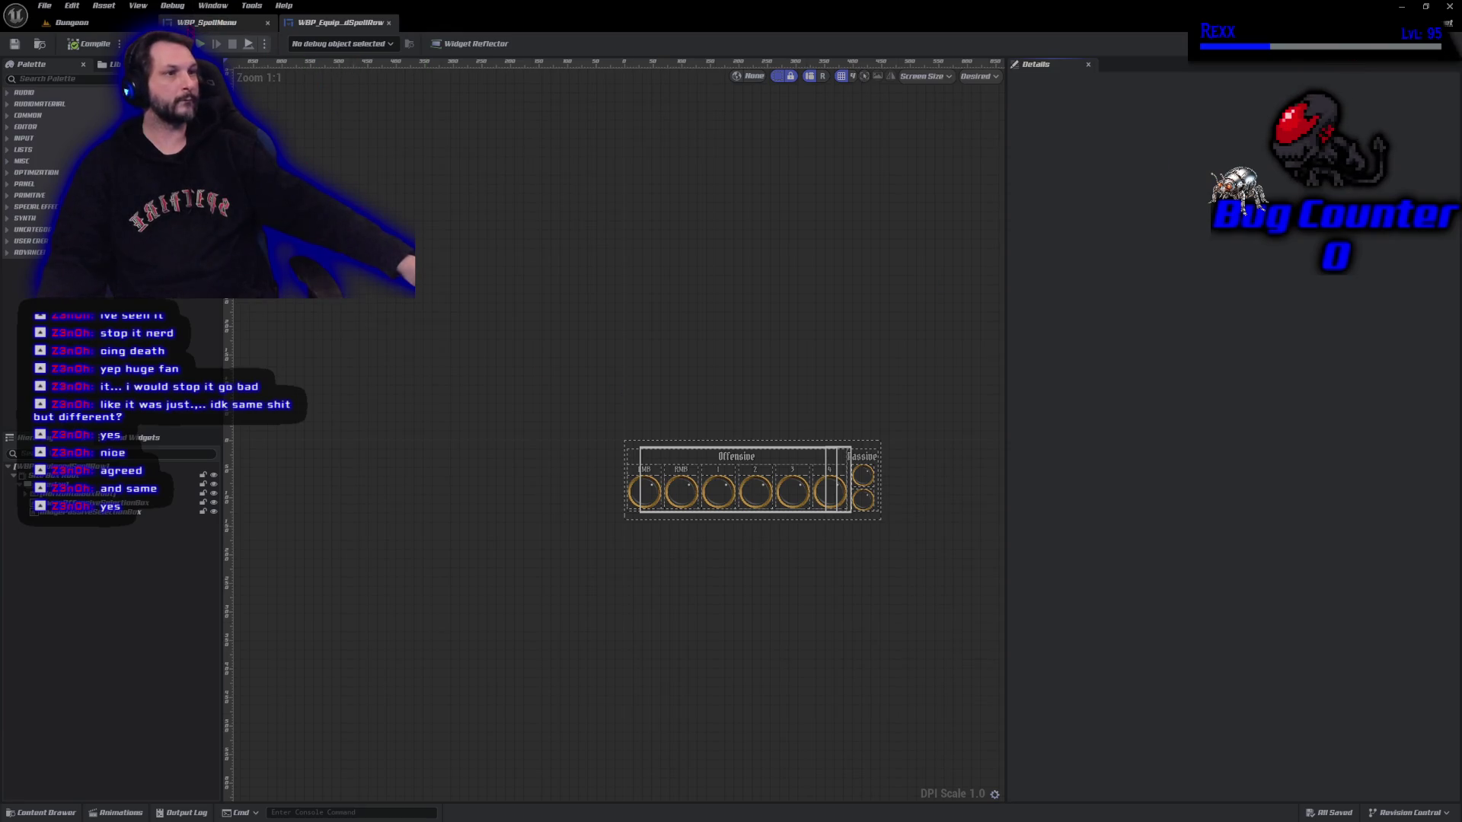
Zoom into the WBP_SpellMenu layout, then maximize the Udemy course lecture browser window.
{"action": "left_click", "coordinate": [205, 22]}
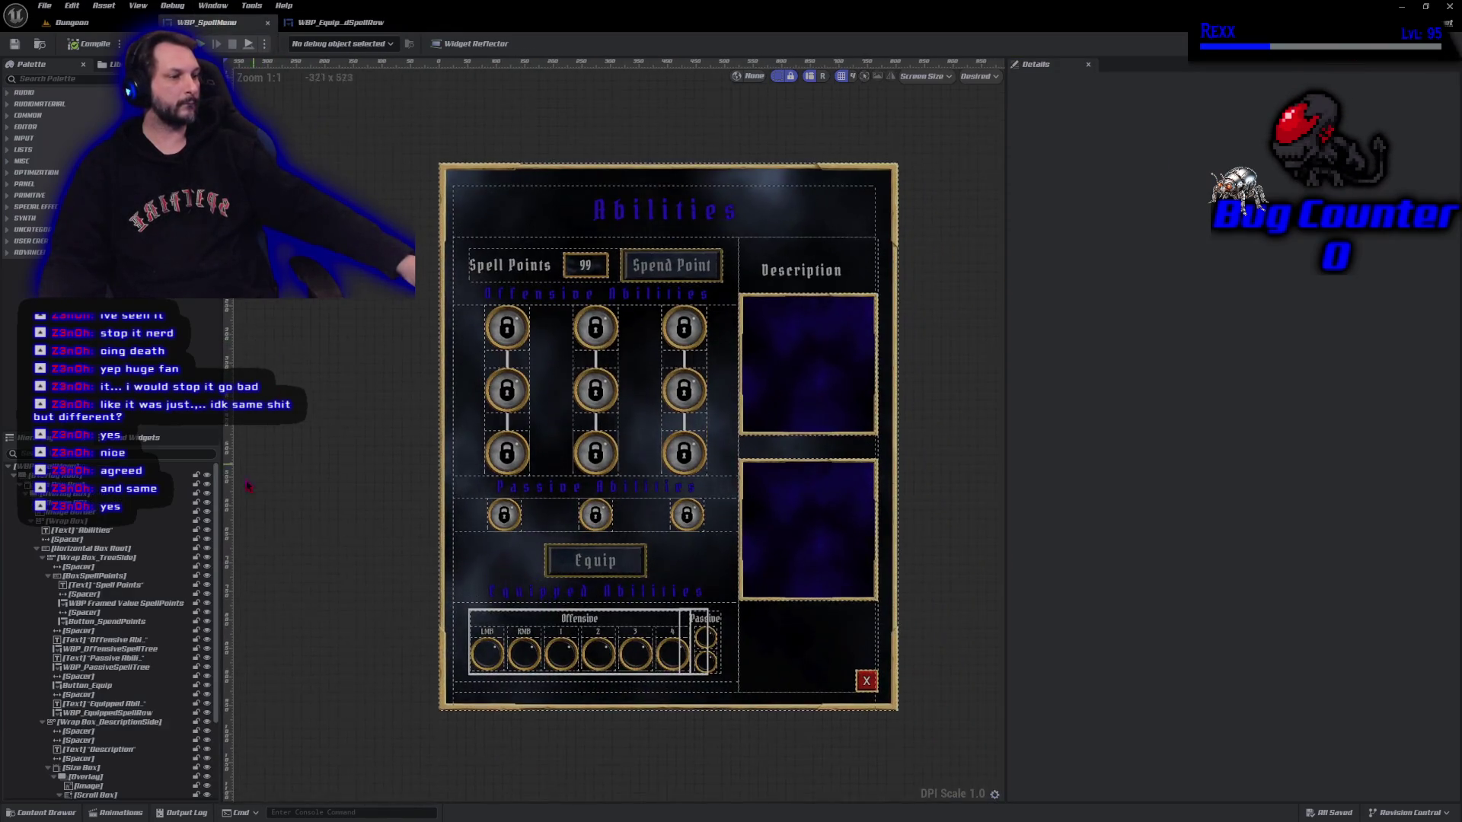
{"action": "scroll", "coordinate": [415, 675], "scroll_direction": "up", "scroll_amount": 3}
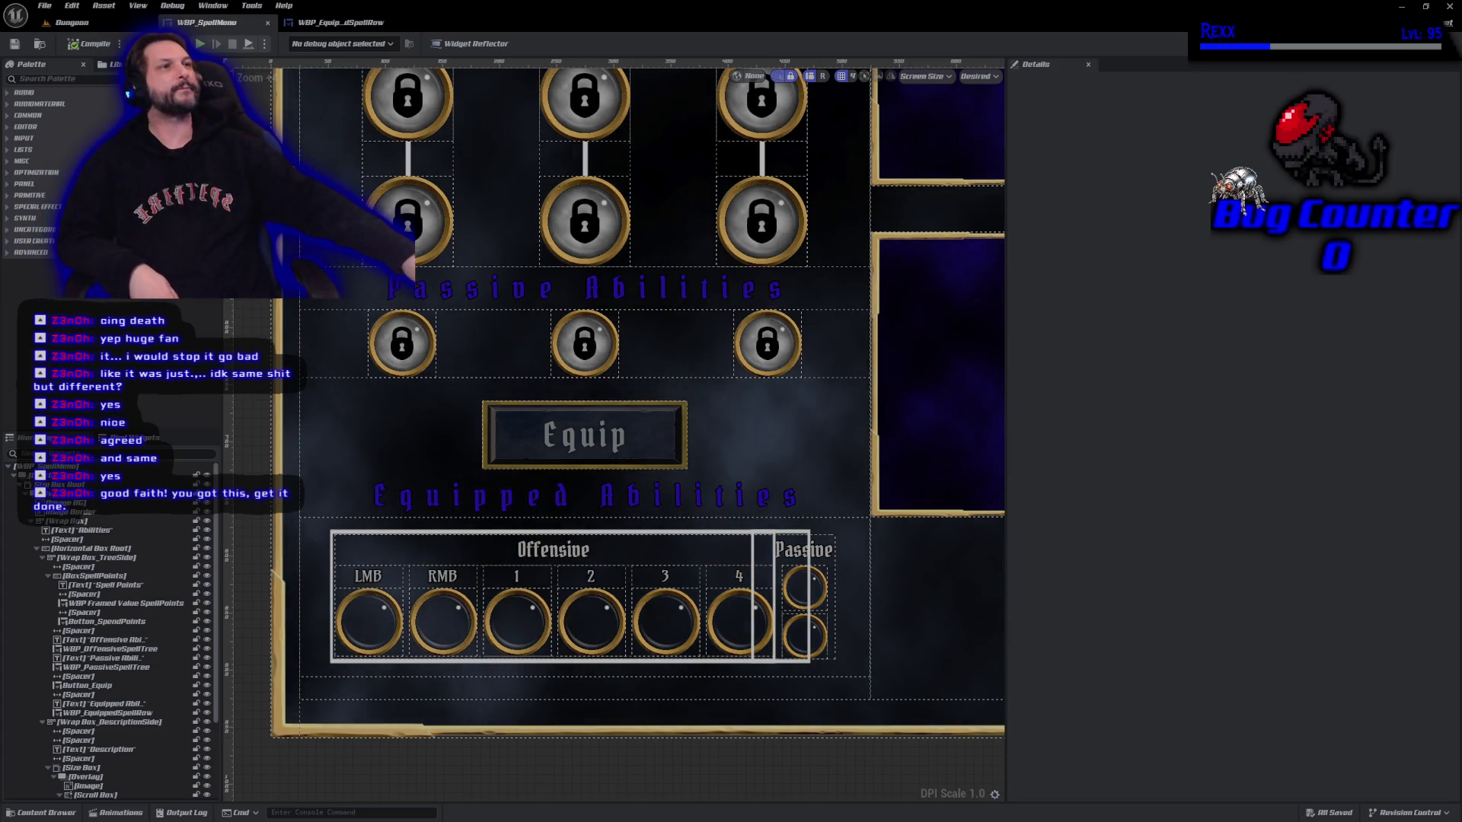
{"action": "key", "text": "alt+Tab"}
{"action": "mouse_move", "coordinate": [427, 42]}
{"action": "left_mouse_down"}
{"action": "mouse_move", "coordinate": [479, 24]}
{"action": "mouse_move", "coordinate": [488, 0]}
{"action": "left_mouse_up"}
{"action": "scroll", "coordinate": [1323, 539], "scroll_direction": "up", "scroll_amount": 6}
{"action": "scroll", "coordinate": [1323, 539], "scroll_direction": "up", "scroll_amount": 4}
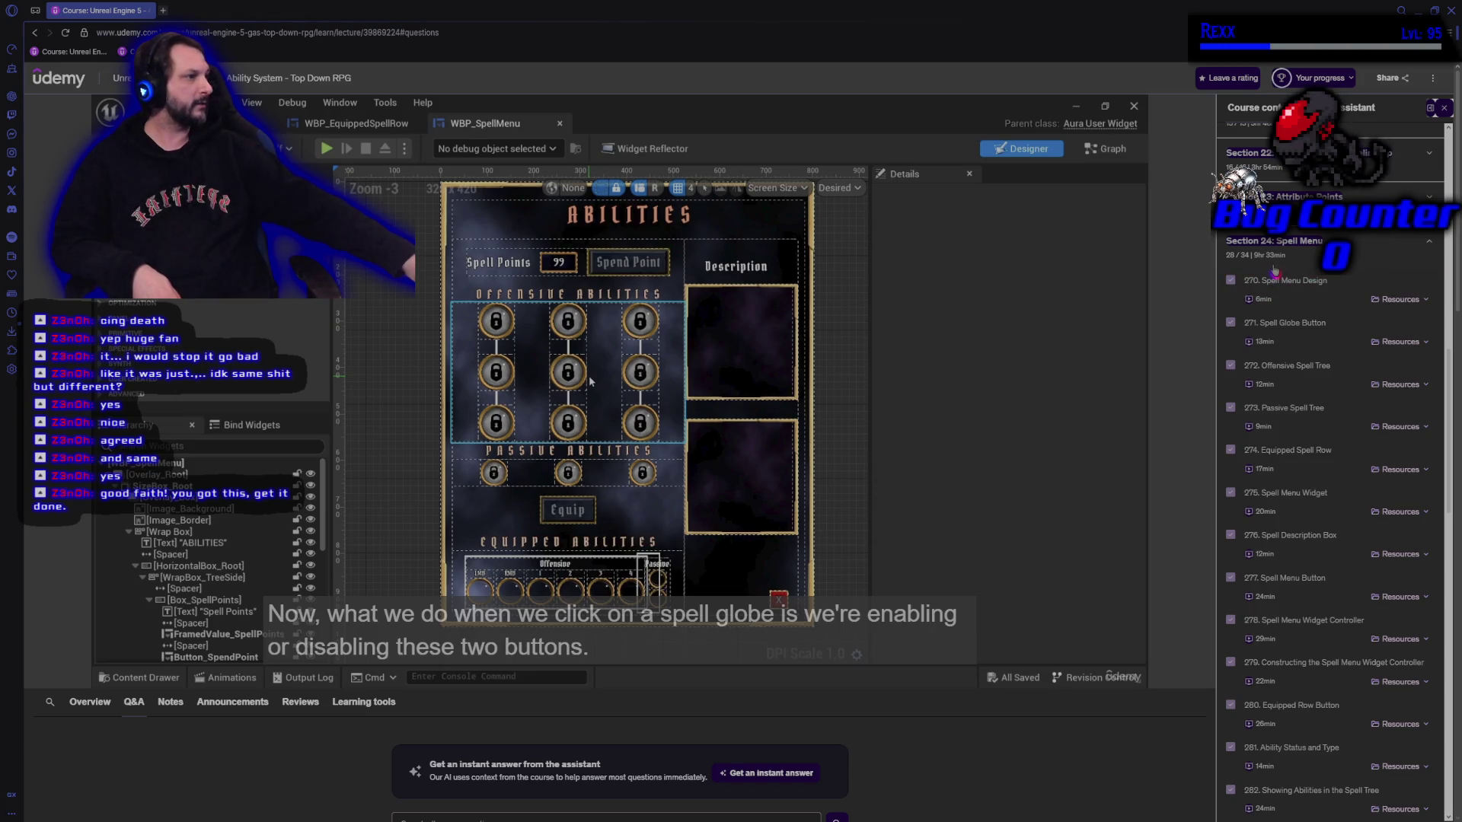
Scroll the Udemy course contents down through the Section 24 Spell Menu lectures.
{"action": "scroll", "coordinate": [1291, 371], "scroll_direction": "down", "scroll_amount": 6}
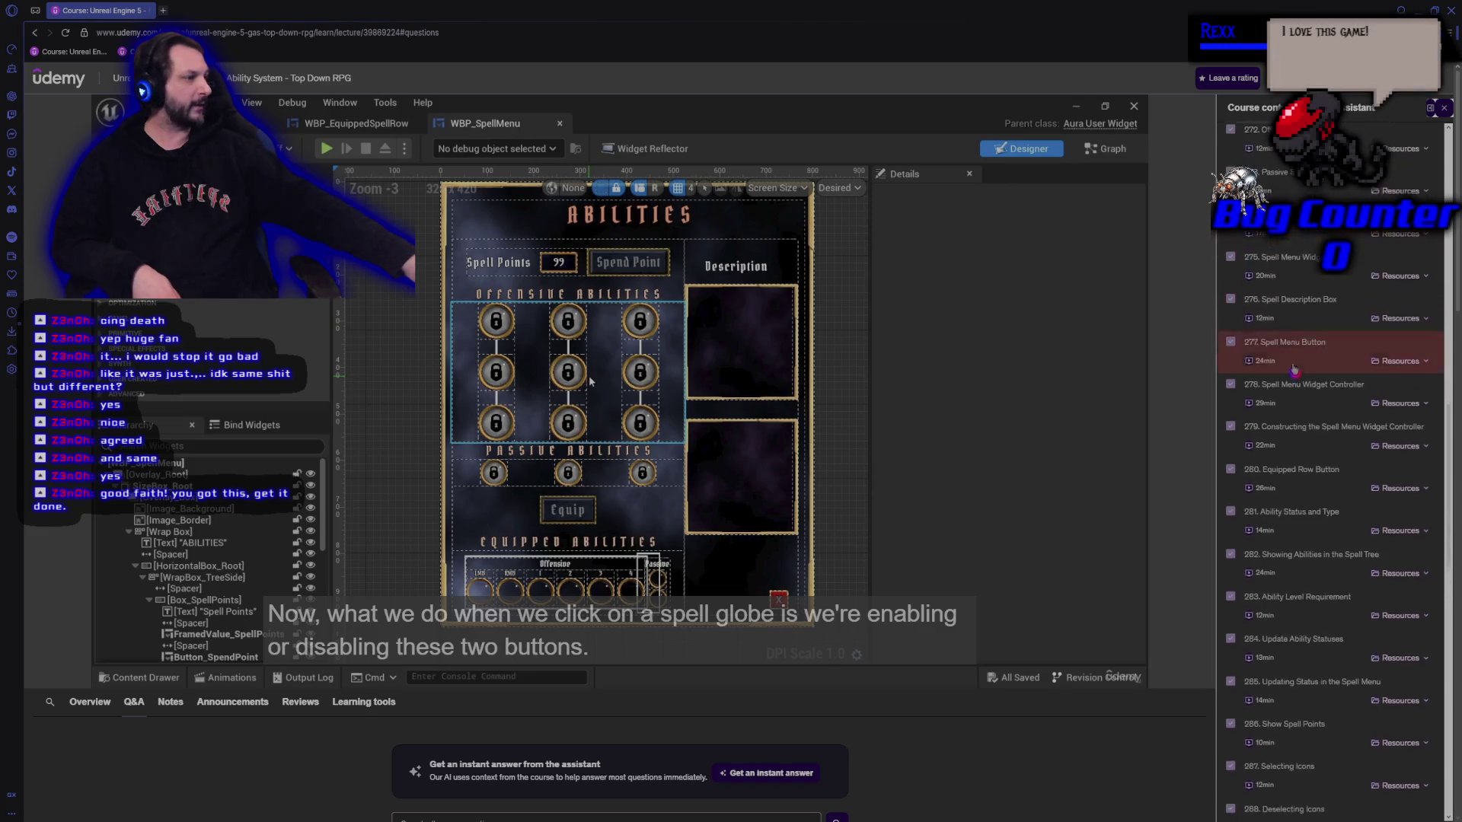
{"action": "scroll", "coordinate": [1291, 371], "scroll_direction": "down", "scroll_amount": 3}
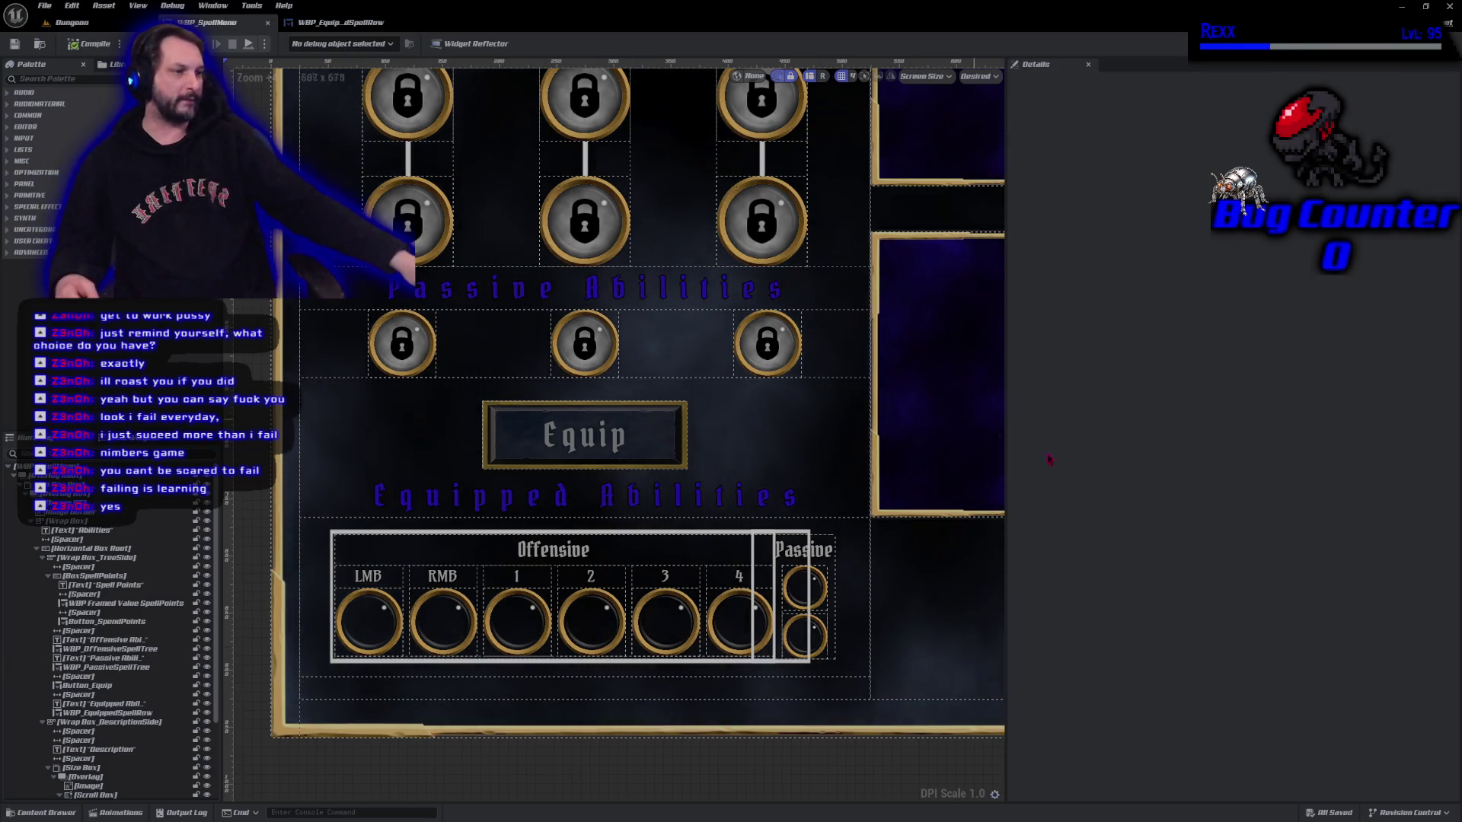
Widen the WBP_SpellMenu preview to show the Offensive and Passive slots and description panels.
{"action": "left_click_drag", "start_coordinate": [1013, 424], "coordinate": [1240, 423]}
{"action": "scroll", "coordinate": [828, 559], "scroll_direction": "down", "scroll_amount": 3}
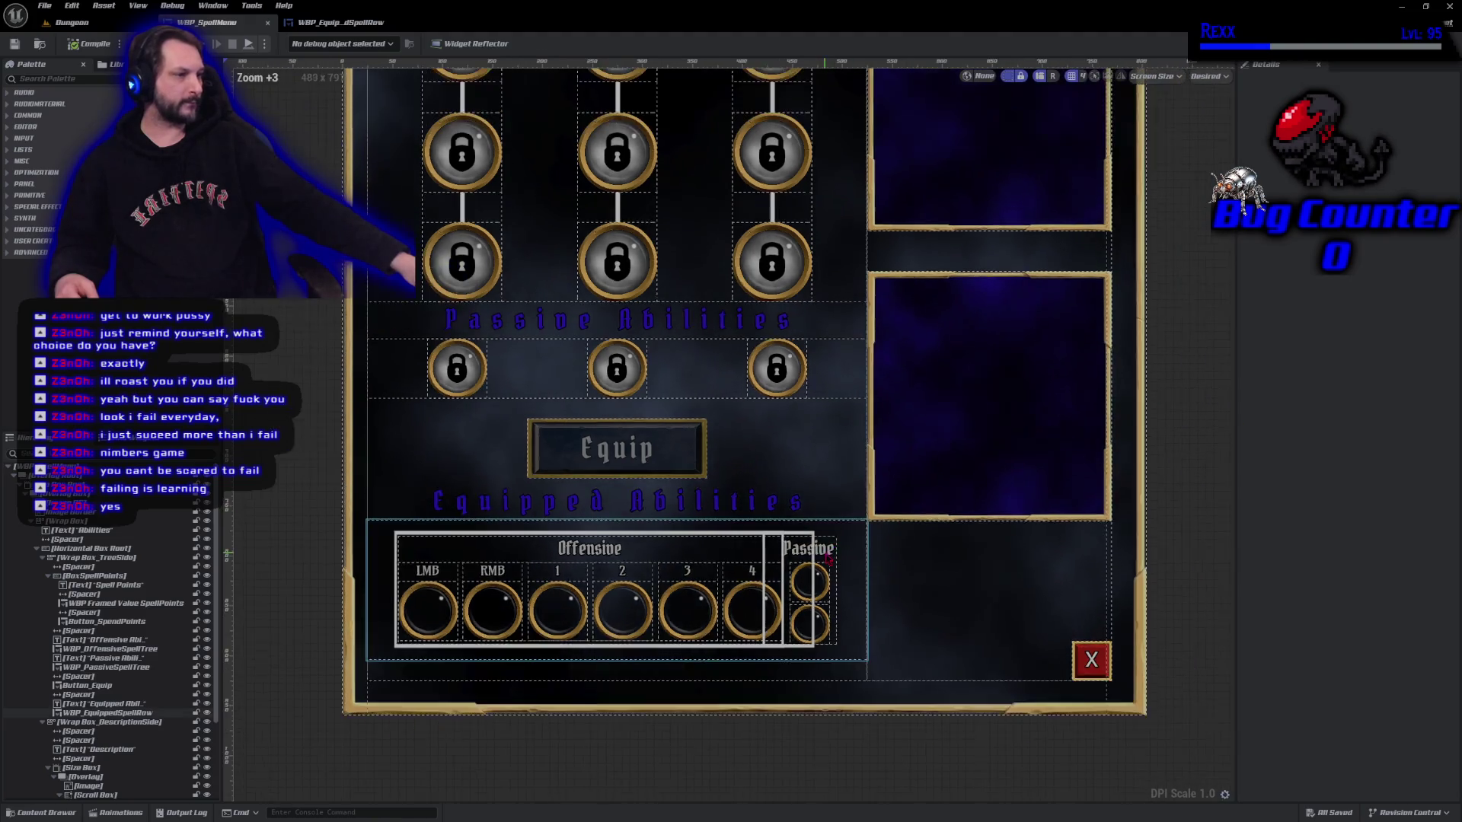
{"action": "scroll", "coordinate": [828, 559], "scroll_direction": "up", "scroll_amount": 3}
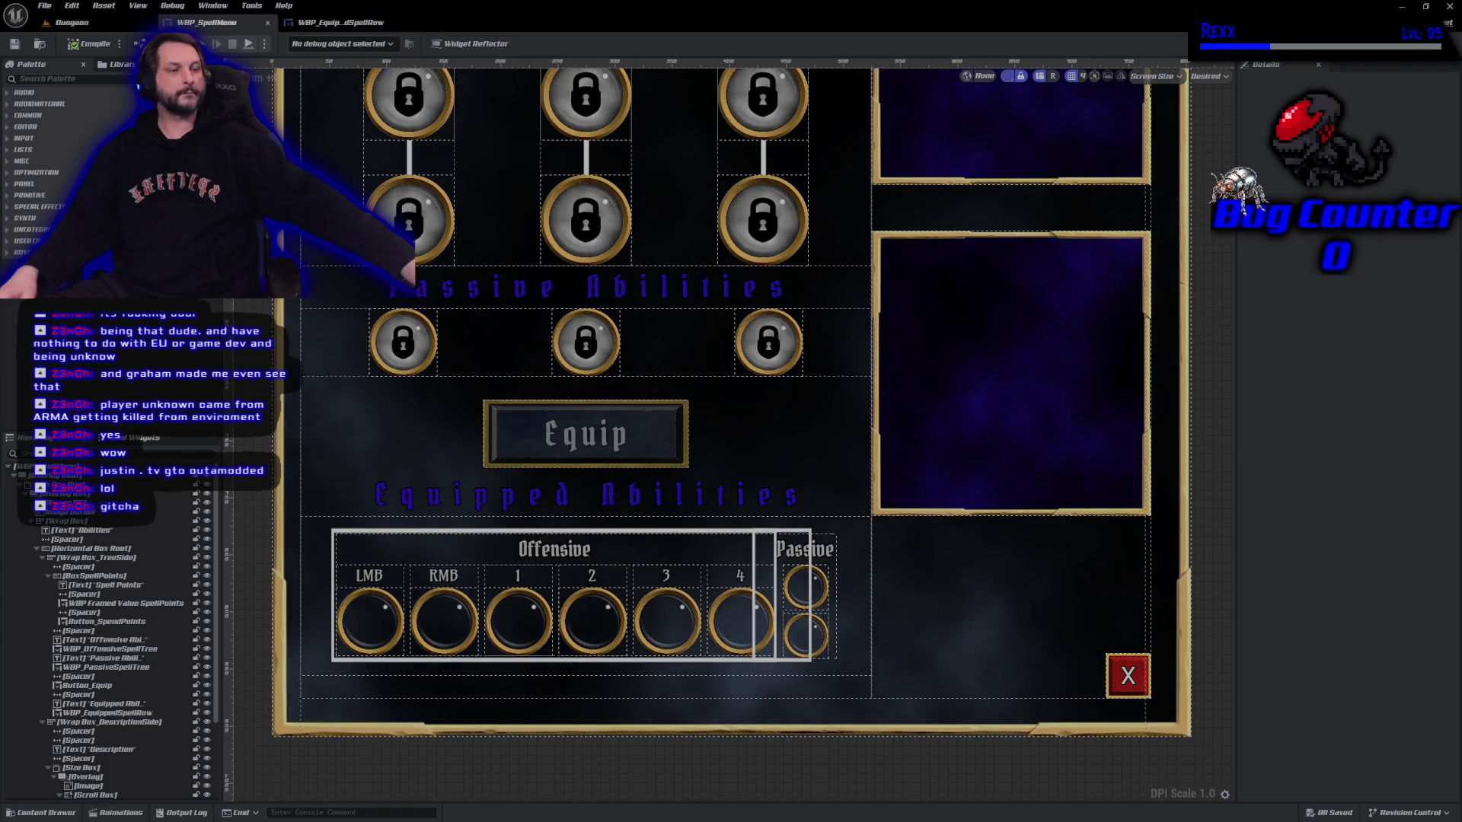
In the Content Drawer, go to Blueprints/AbilitySystem/Data and open DA_AbilityInfo.
{"action": "left_click", "coordinate": [54, 812]}
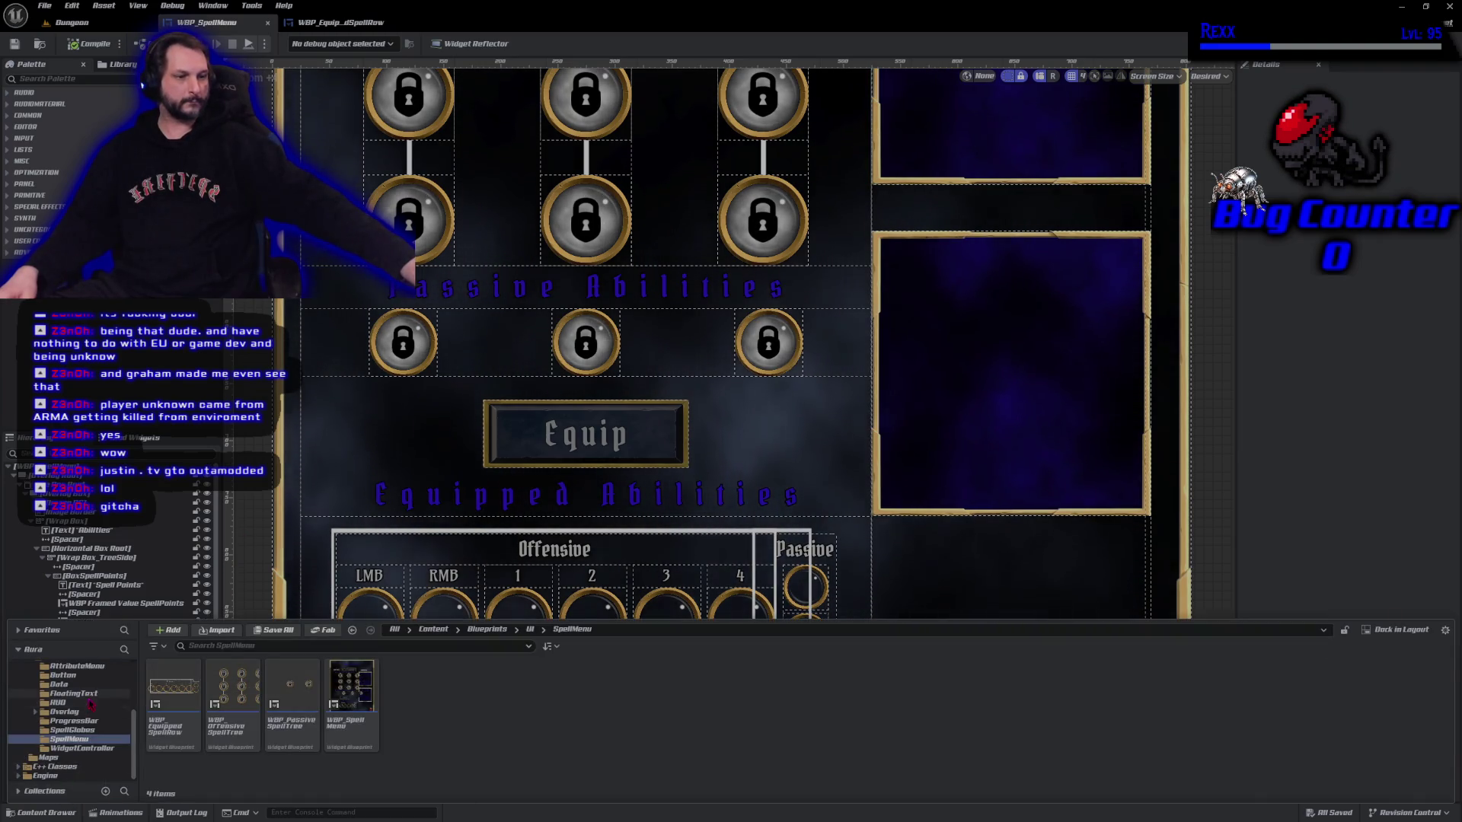
{"action": "scroll", "coordinate": [84, 717], "scroll_direction": "up", "scroll_amount": 2}
{"action": "scroll", "coordinate": [84, 718], "scroll_direction": "up", "scroll_amount": 3}
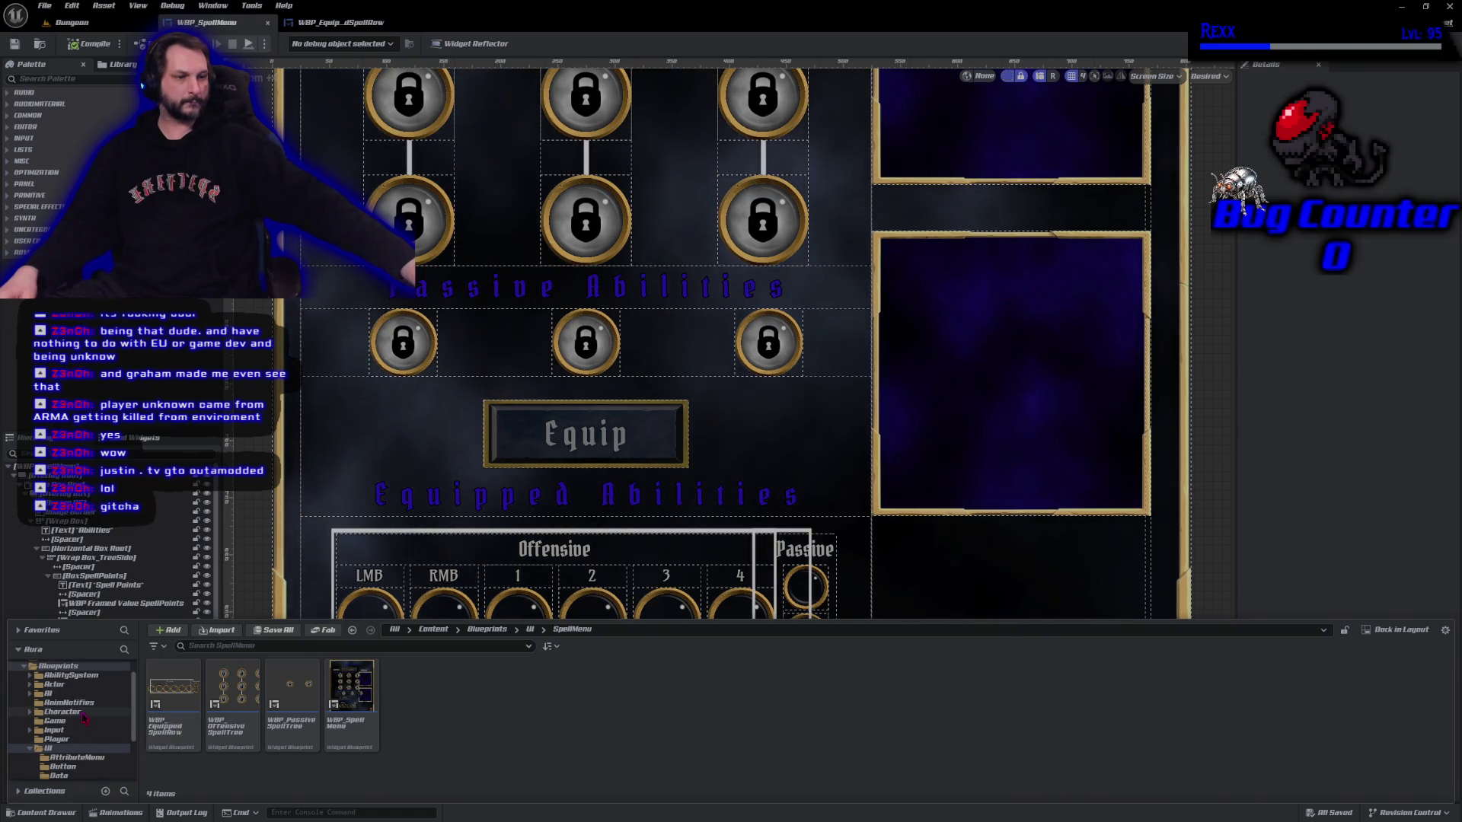
{"action": "left_click", "coordinate": [89, 694]}
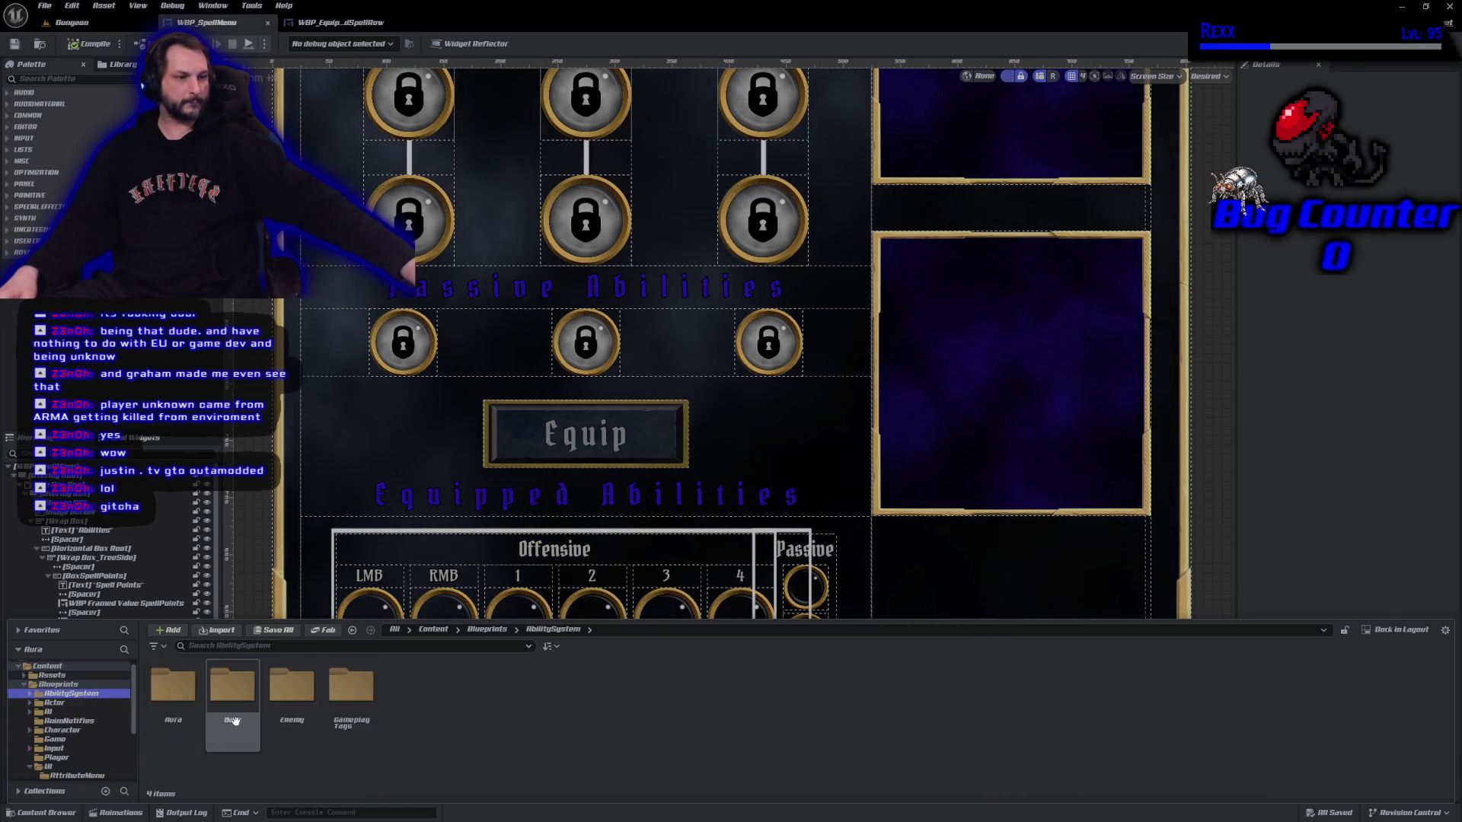
{"action": "double_click", "coordinate": [232, 687]}
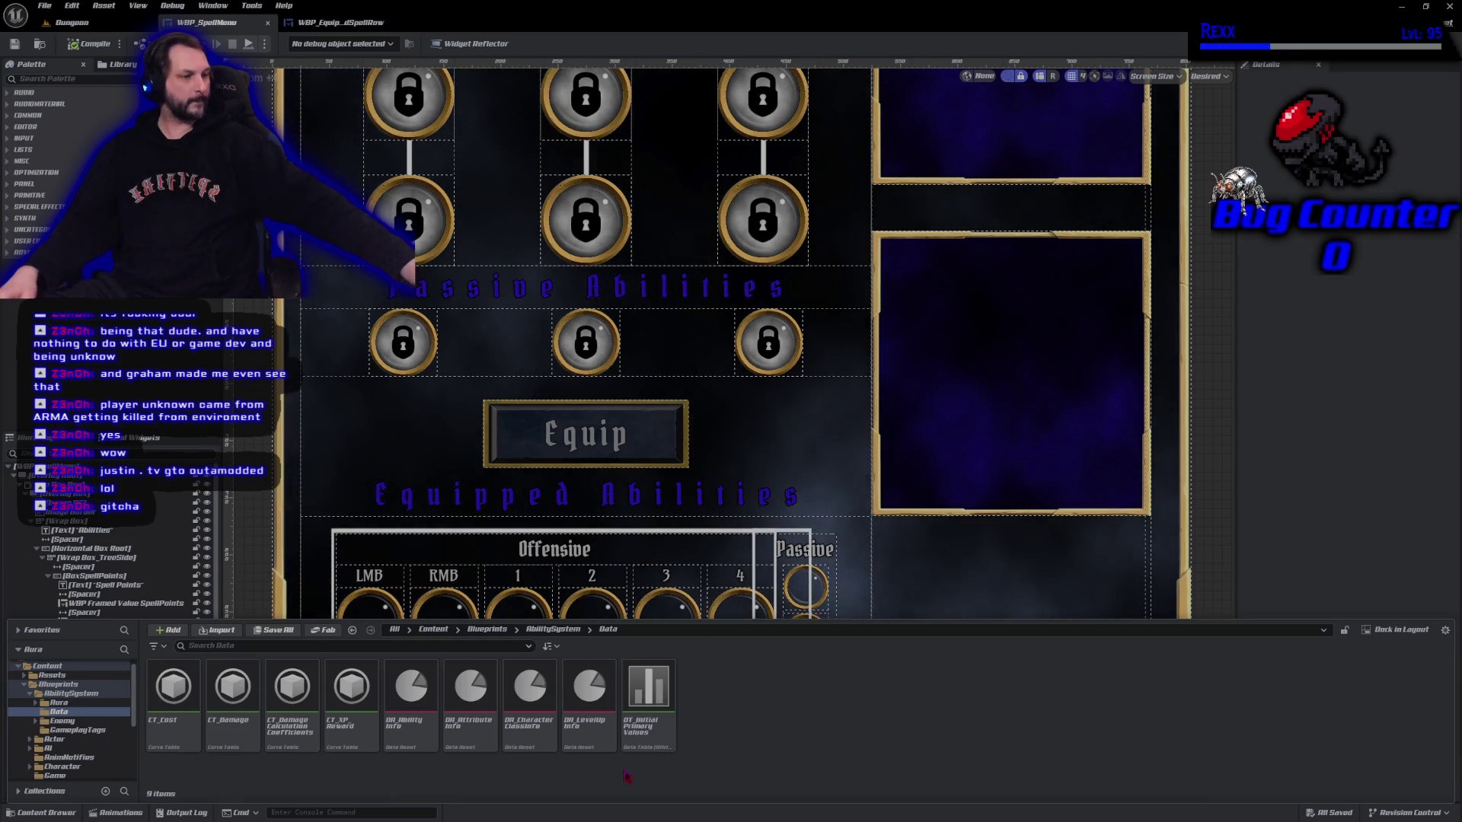
{"action": "double_click", "coordinate": [411, 697]}
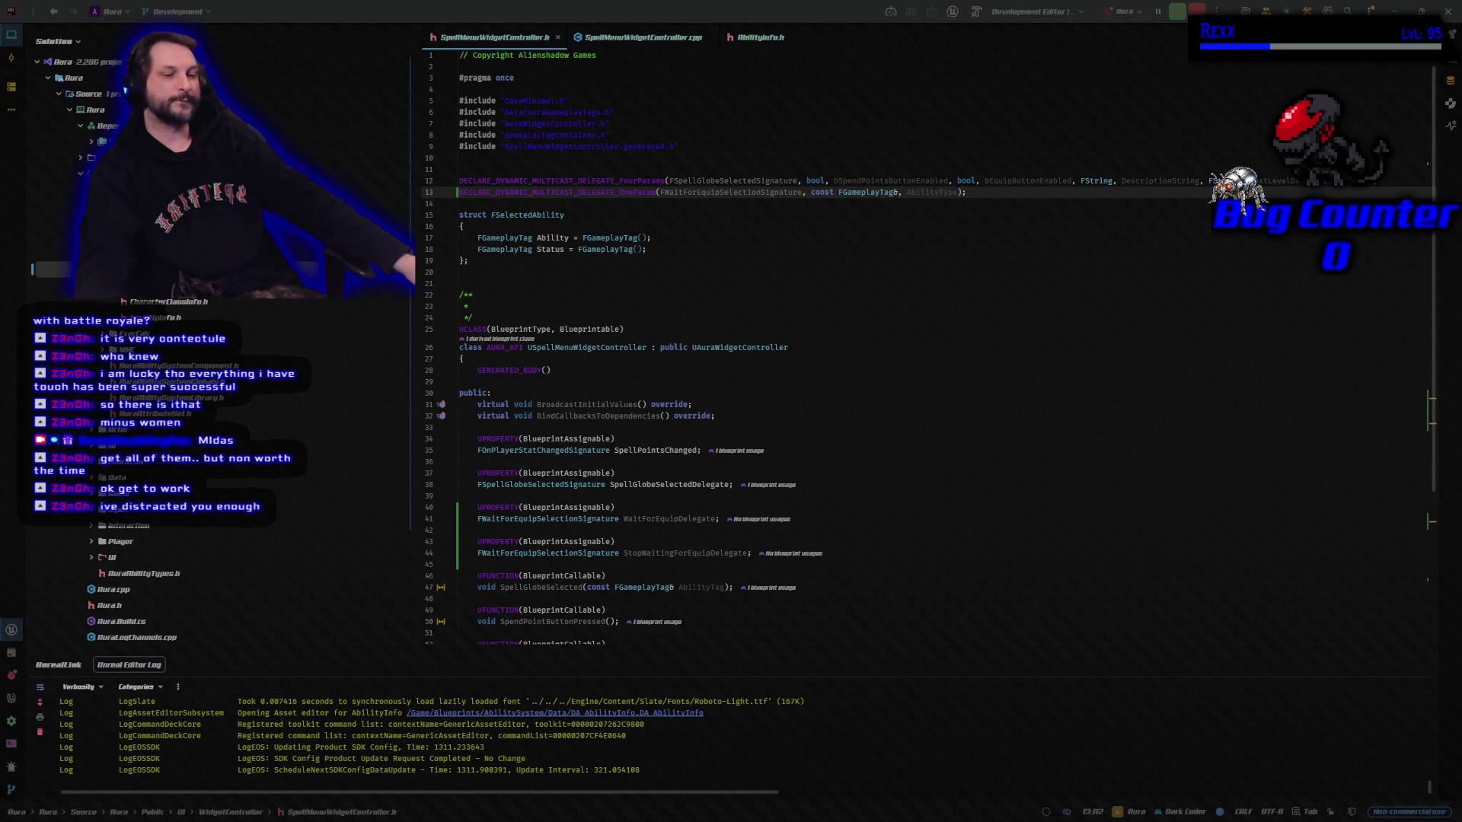
Set FireBolt's Ability Type tag to Abilities.Type.Offensive in DA_AbilityInfo.
{"action": "key", "text": "alt+Tab"}
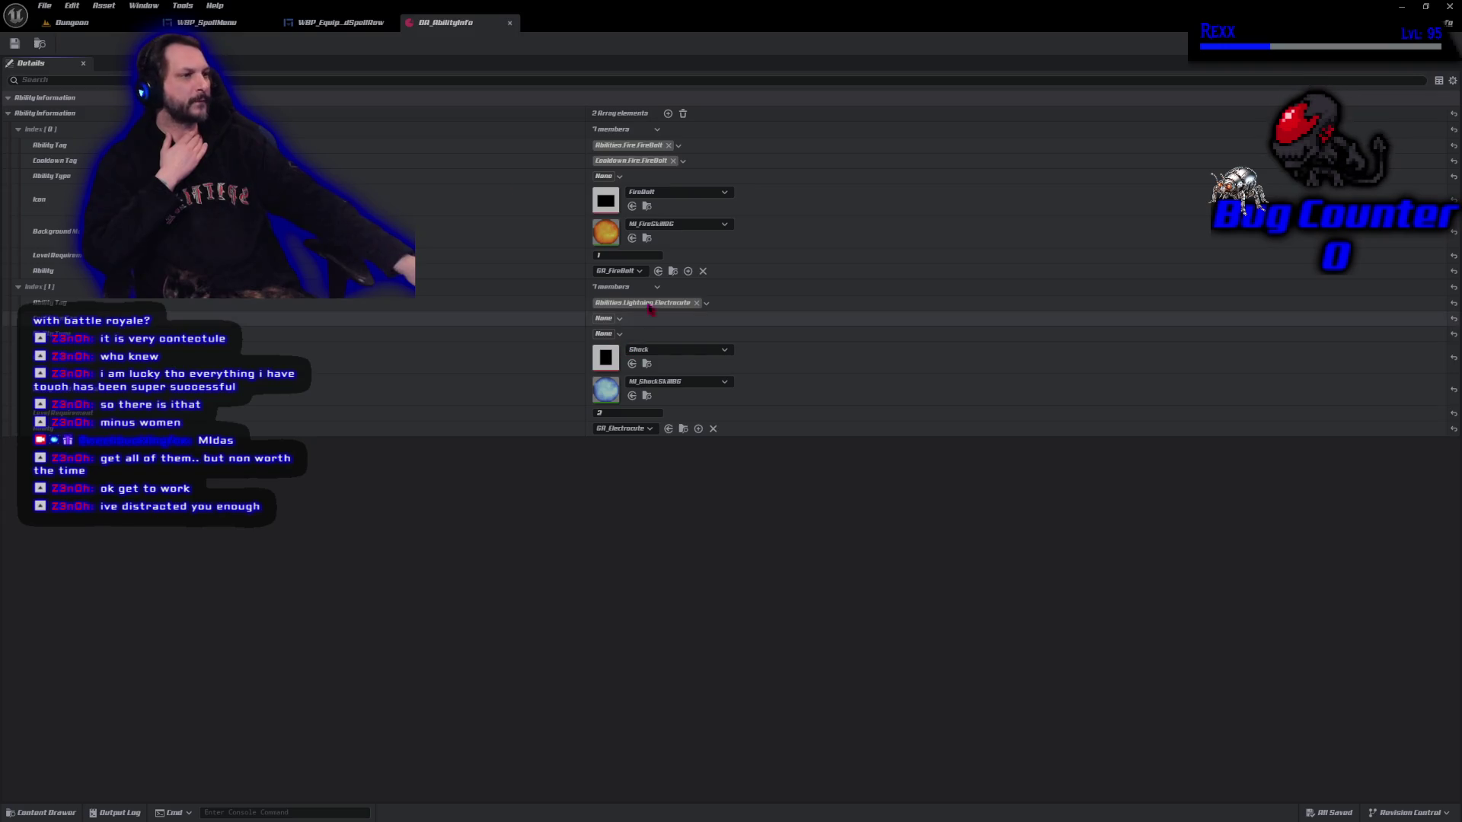
{"action": "left_click", "coordinate": [607, 177]}
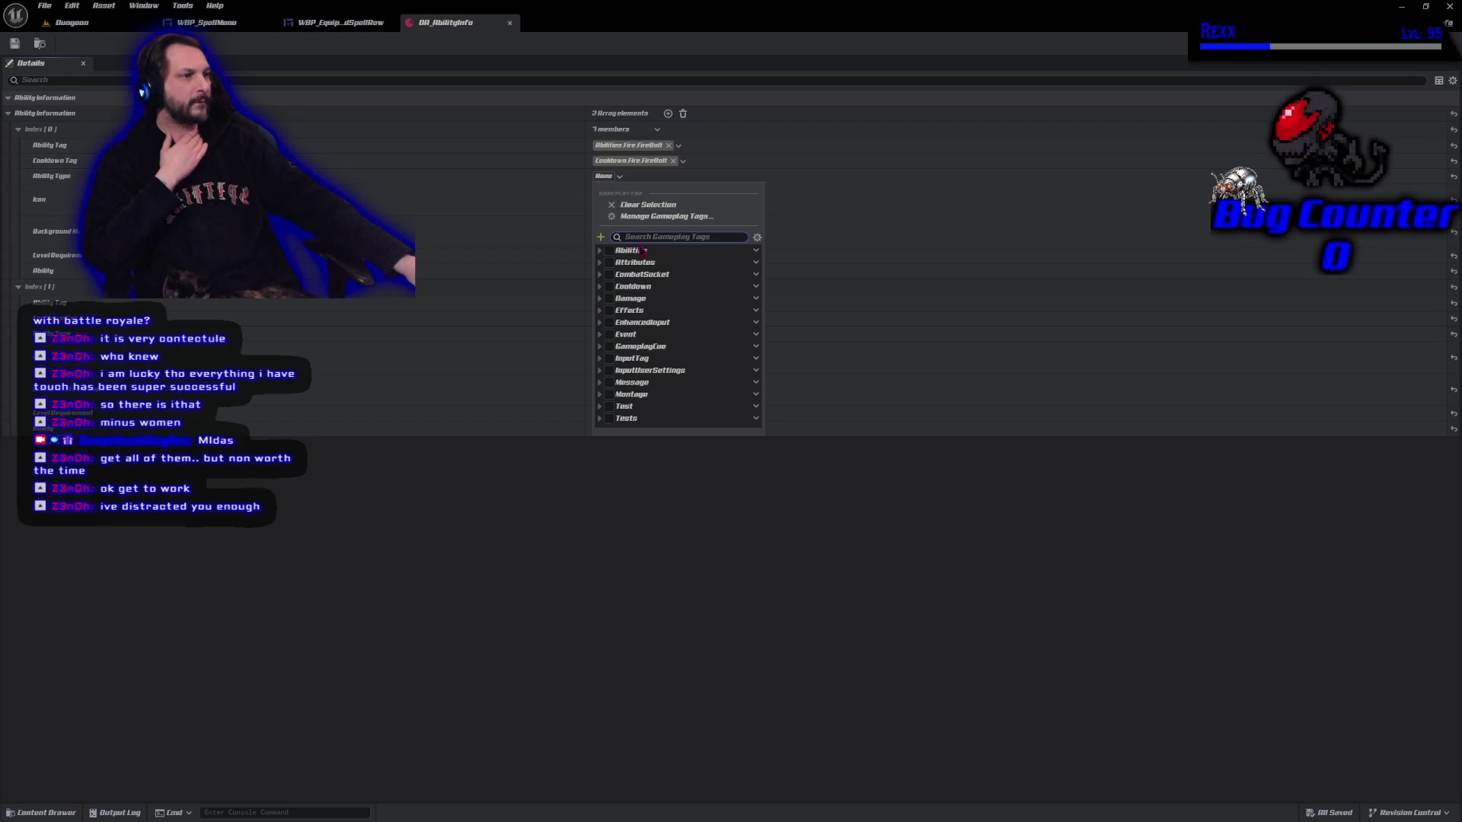
{"action": "left_click", "coordinate": [600, 252]}
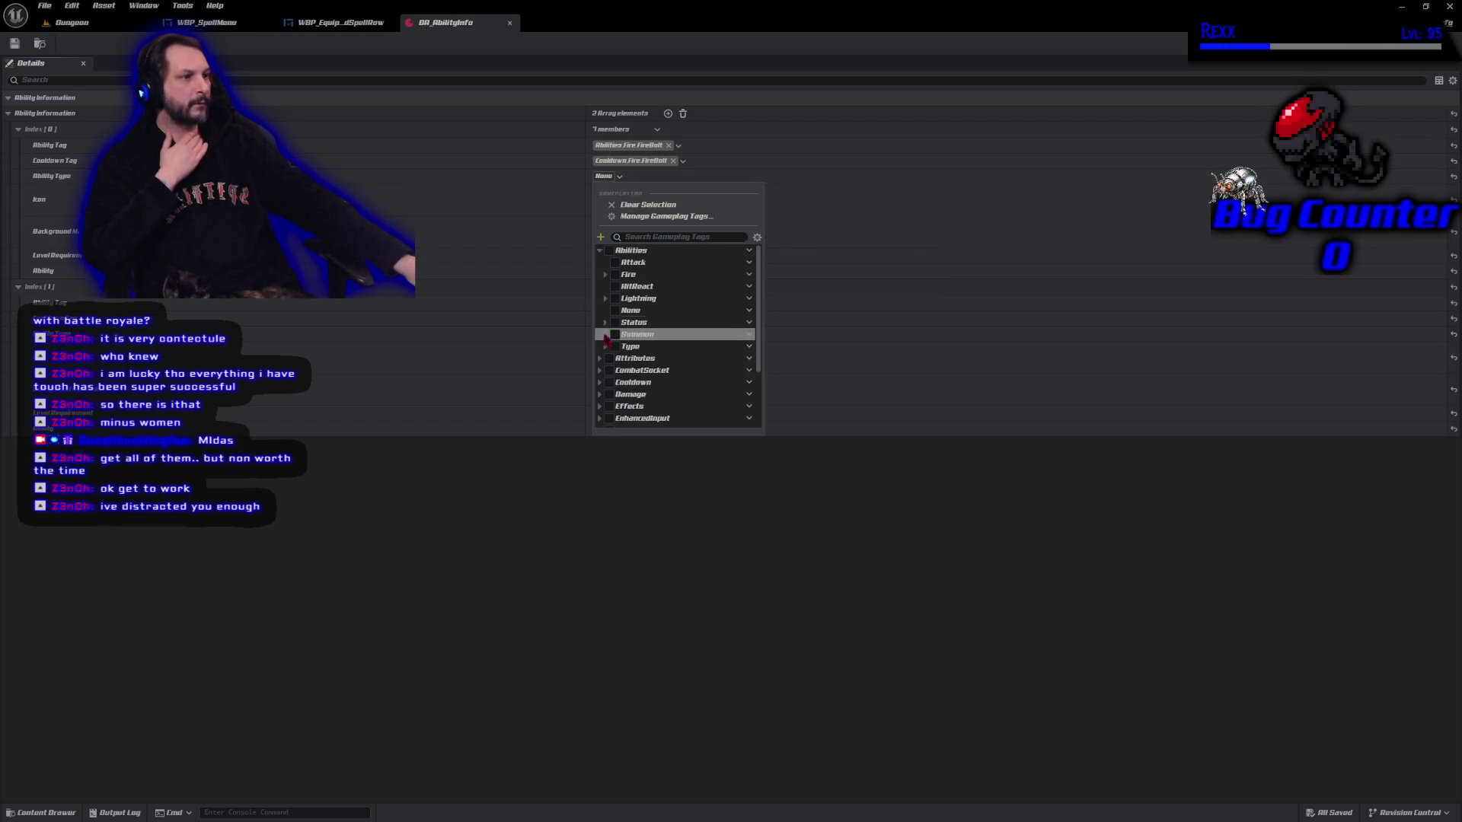
{"action": "left_click", "coordinate": [605, 347]}
{"action": "left_click", "coordinate": [620, 370]}
{"action": "left_click", "coordinate": [532, 505]}
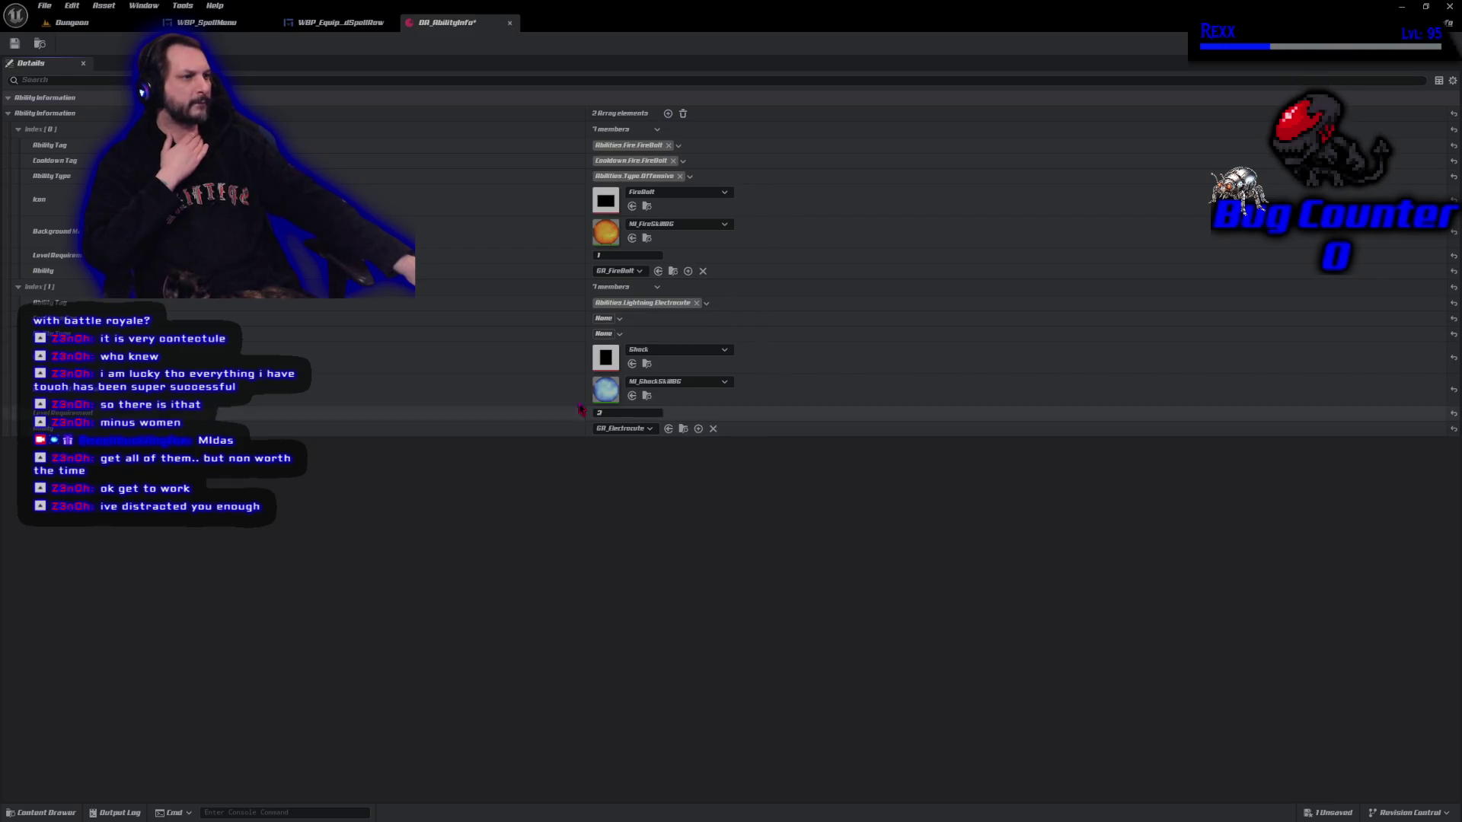
Tag Shock as Abilities.Type.Offensive, save DA_AbilityInfo, and return to the Dungeon level.
{"action": "left_click", "coordinate": [601, 335]}
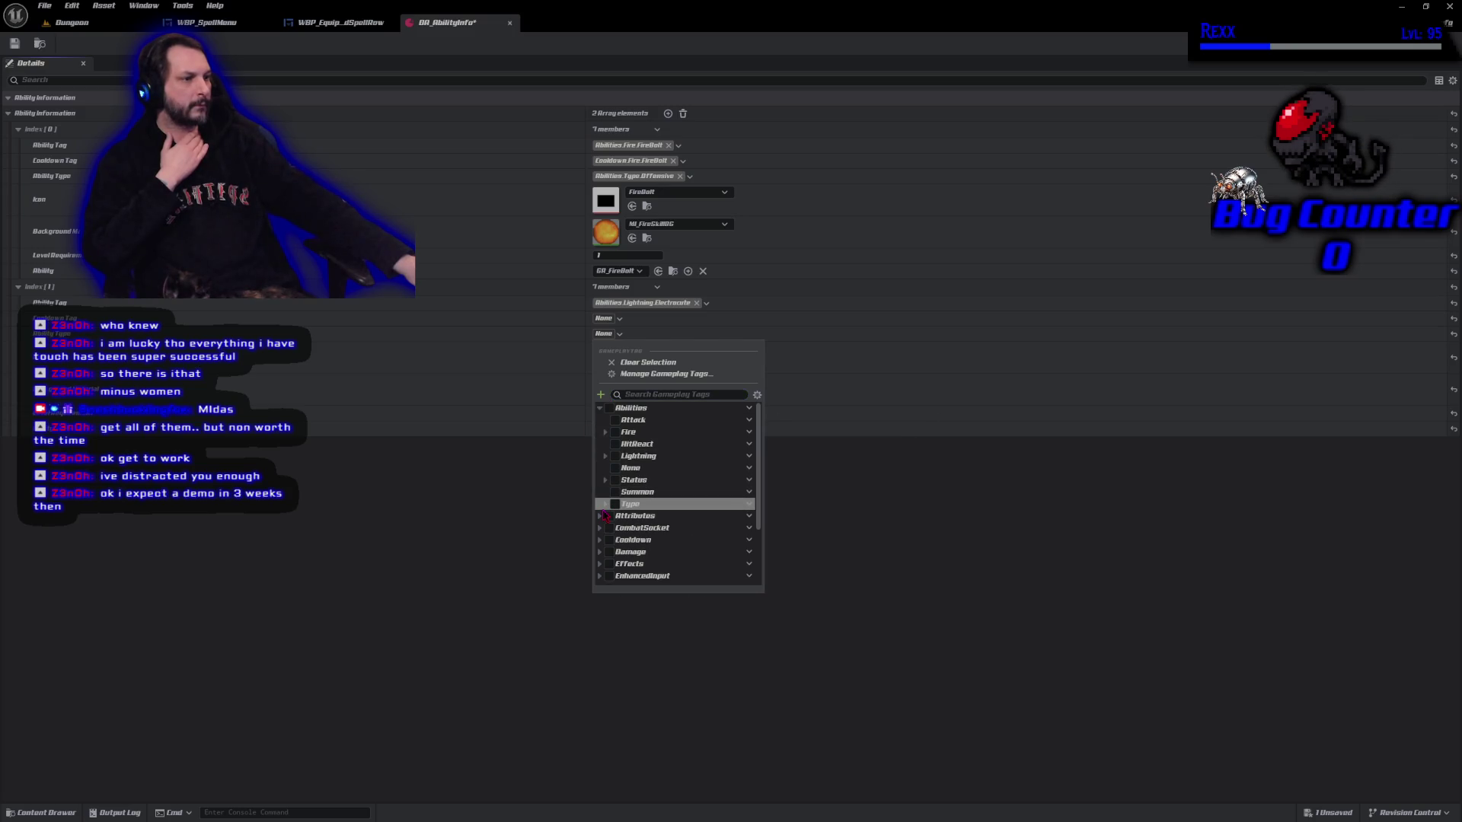
{"action": "left_click", "coordinate": [606, 504]}
{"action": "left_click", "coordinate": [621, 527]}
{"action": "left_click", "coordinate": [548, 561]}
{"action": "left_click", "coordinate": [14, 43]}
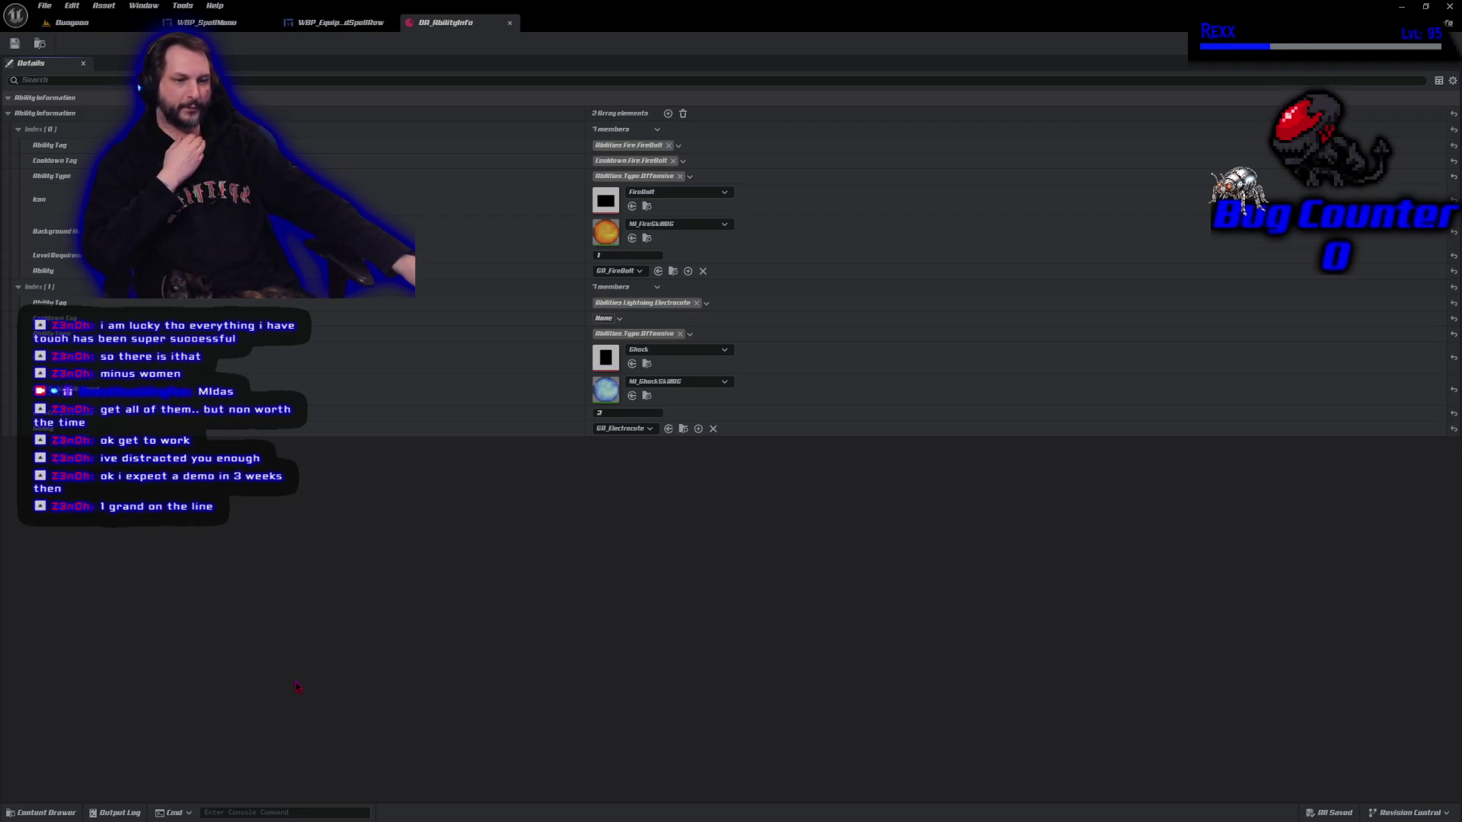
{"action": "left_click", "coordinate": [102, 26]}
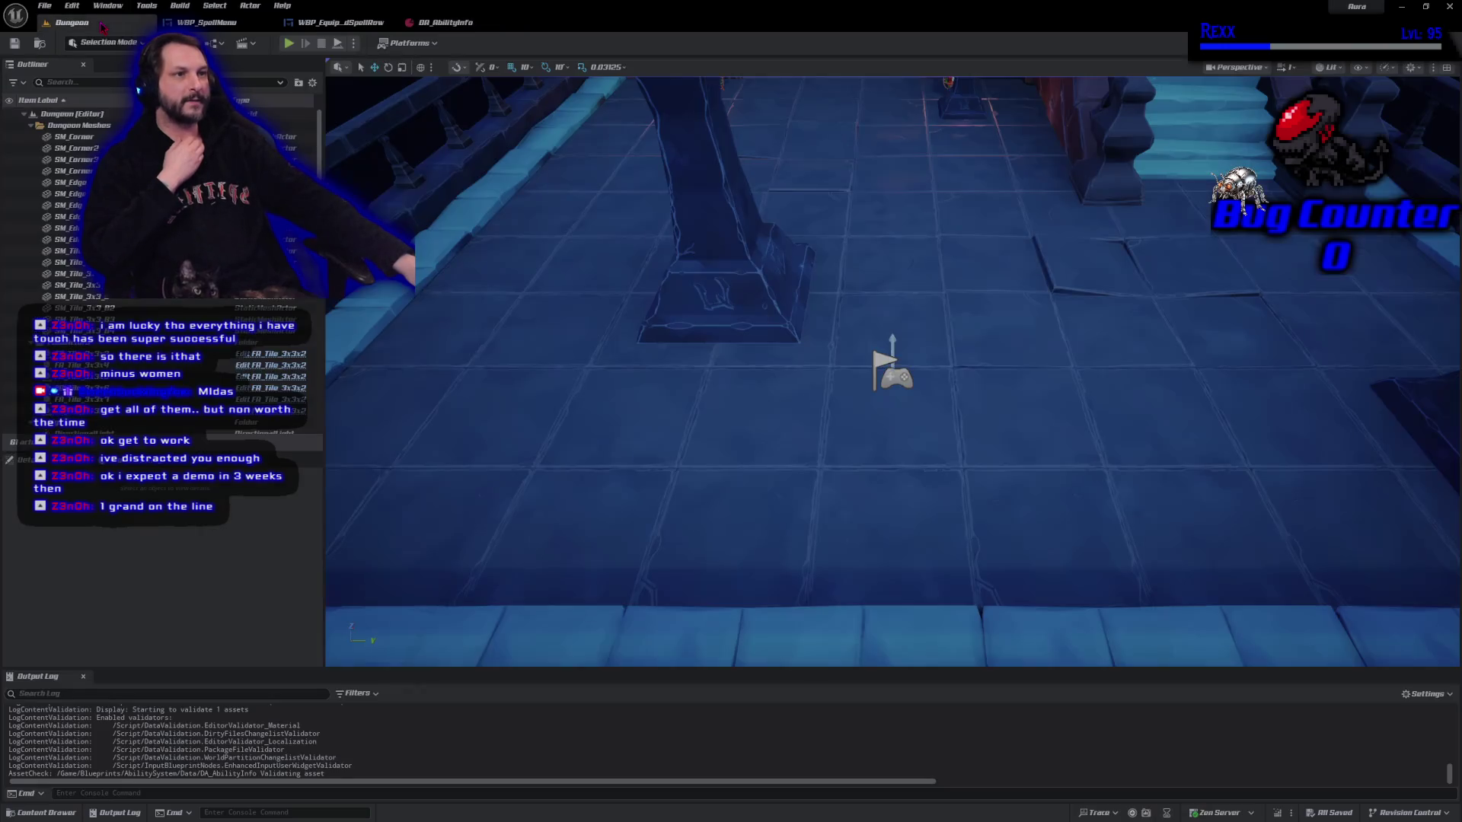
Start play-in-editor and take out the nearby goblins with firebolts.
{"action": "left_click", "coordinate": [289, 43]}
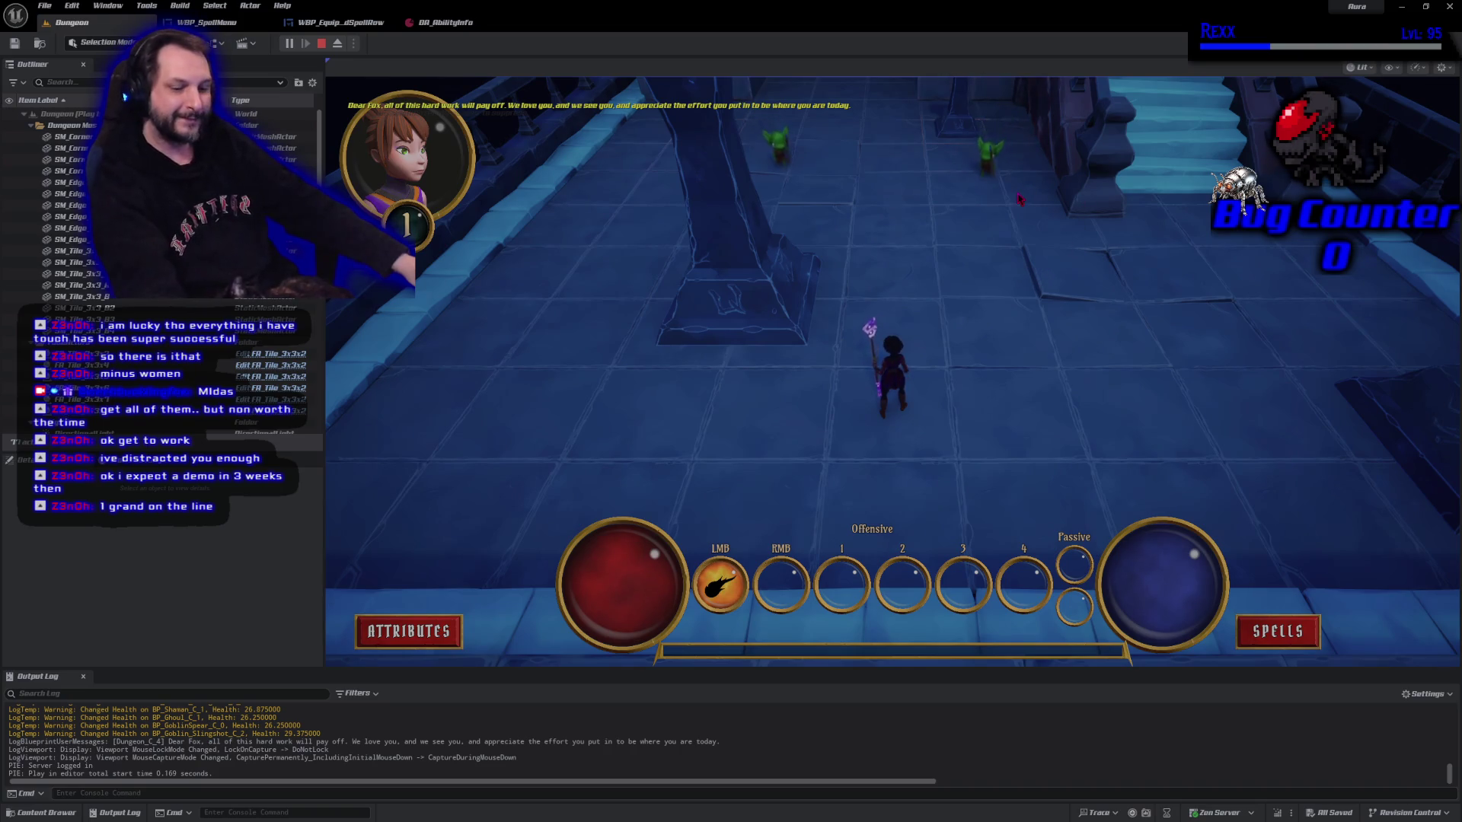
{"action": "left_click", "coordinate": [983, 191]}
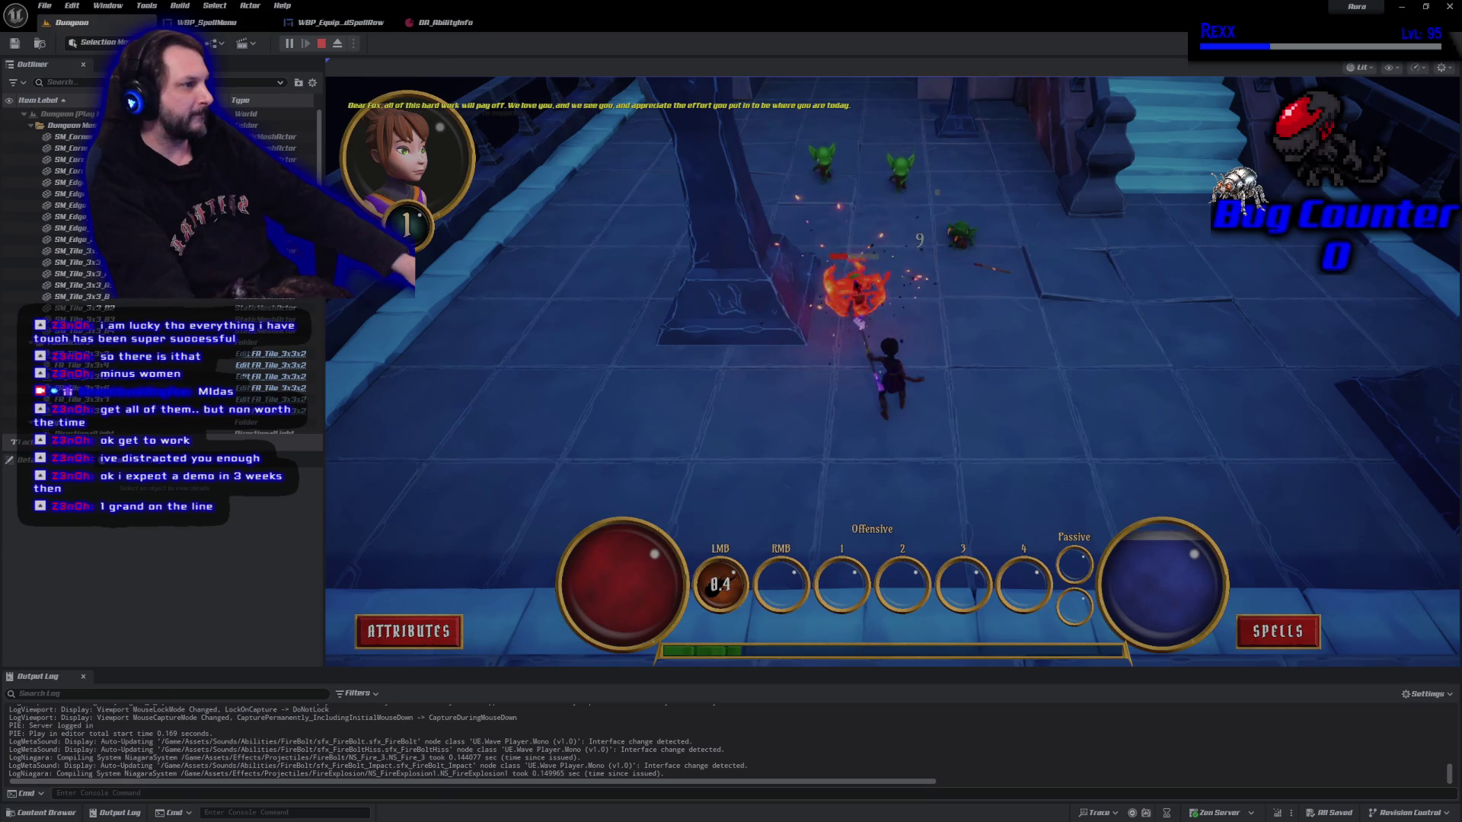
{"action": "left_click", "coordinate": [906, 263]}
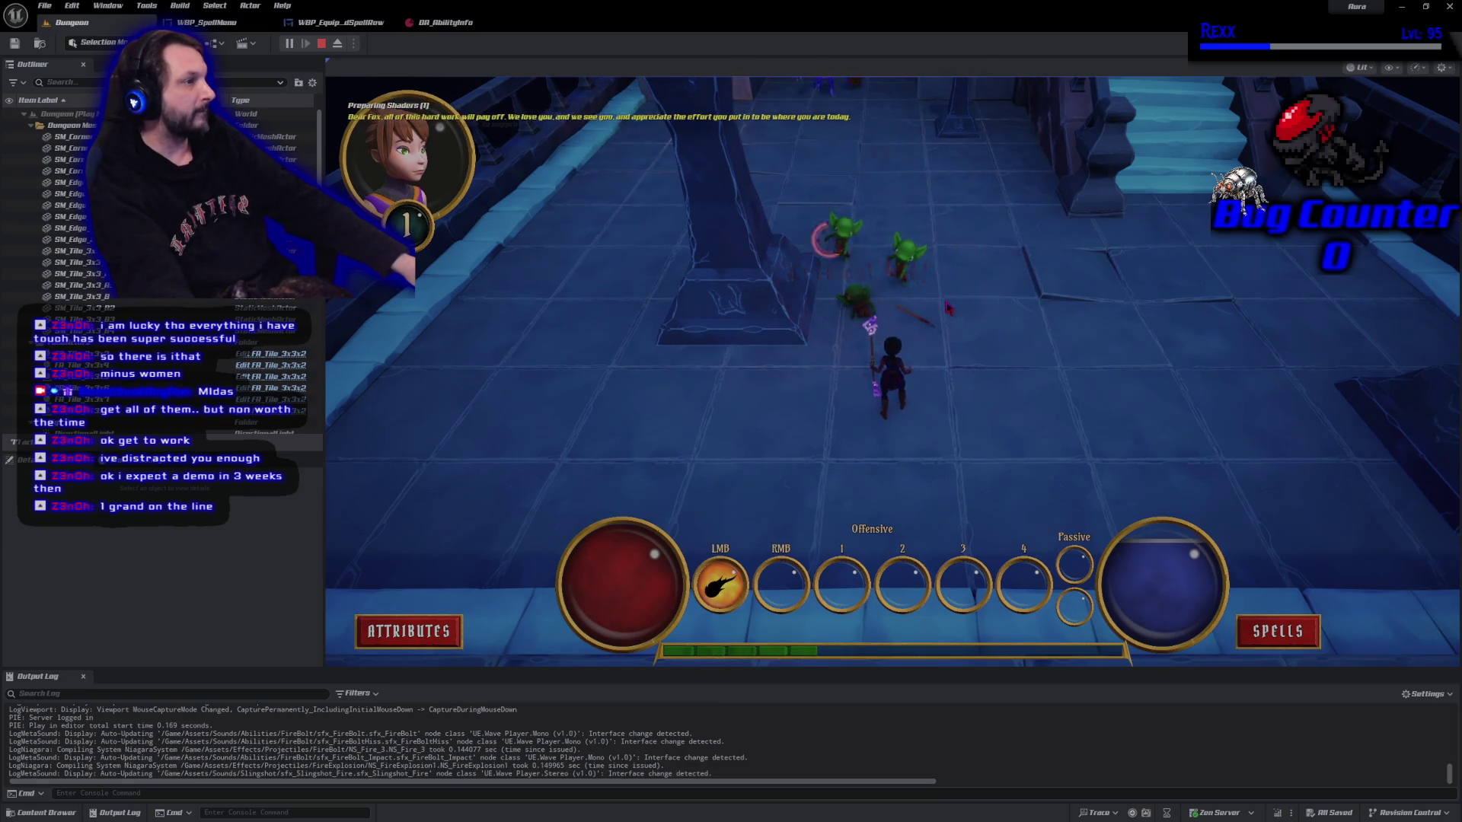
{"action": "left_click", "coordinate": [840, 240]}
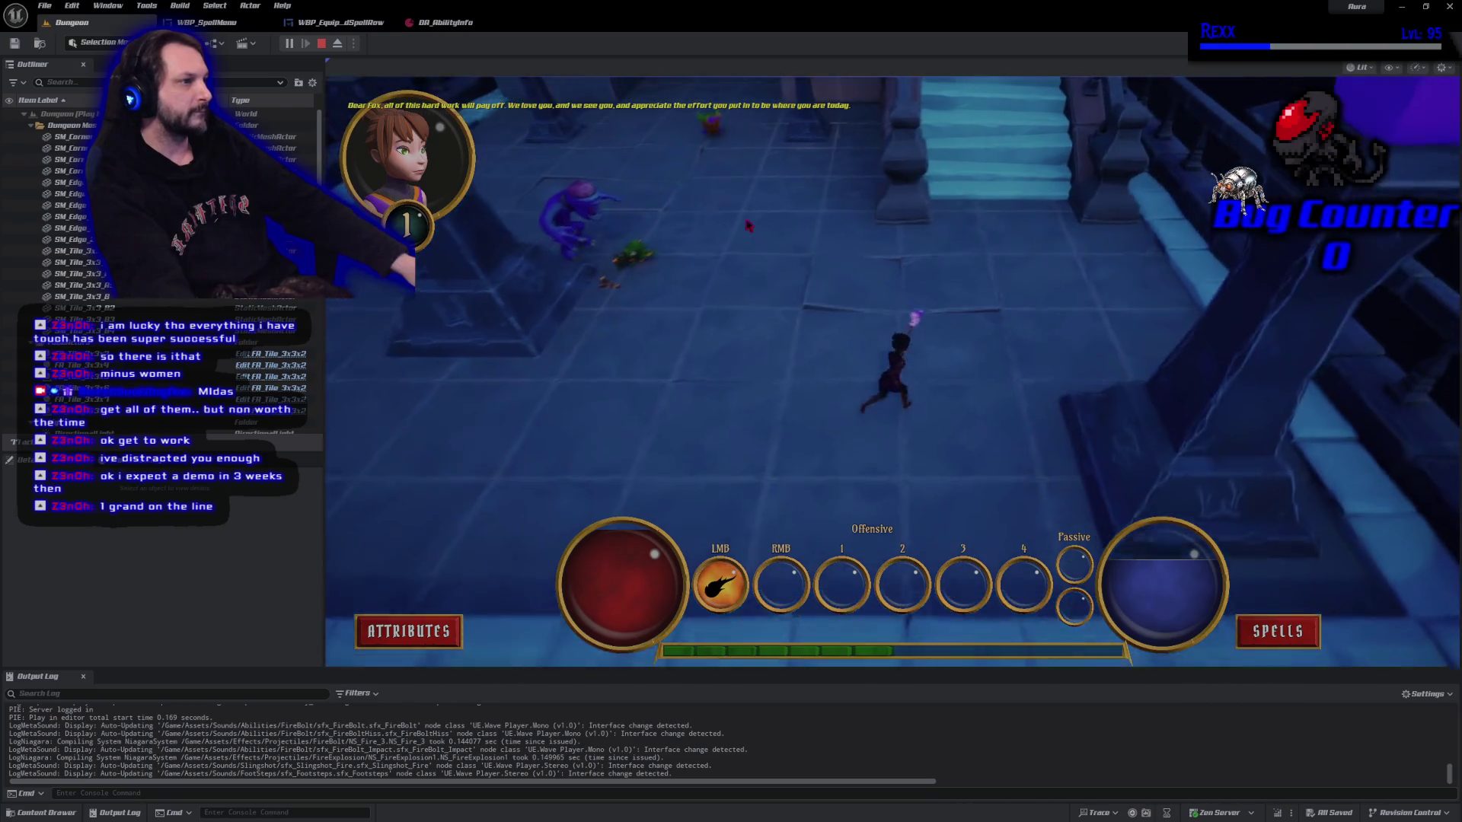
{"action": "left_click", "coordinate": [572, 266]}
{"action": "left_click", "coordinate": [609, 265]}
Run toward the demon group and blast the red enemies and spawning demons with firebolts.
{"action": "left_click", "coordinate": [615, 265]}
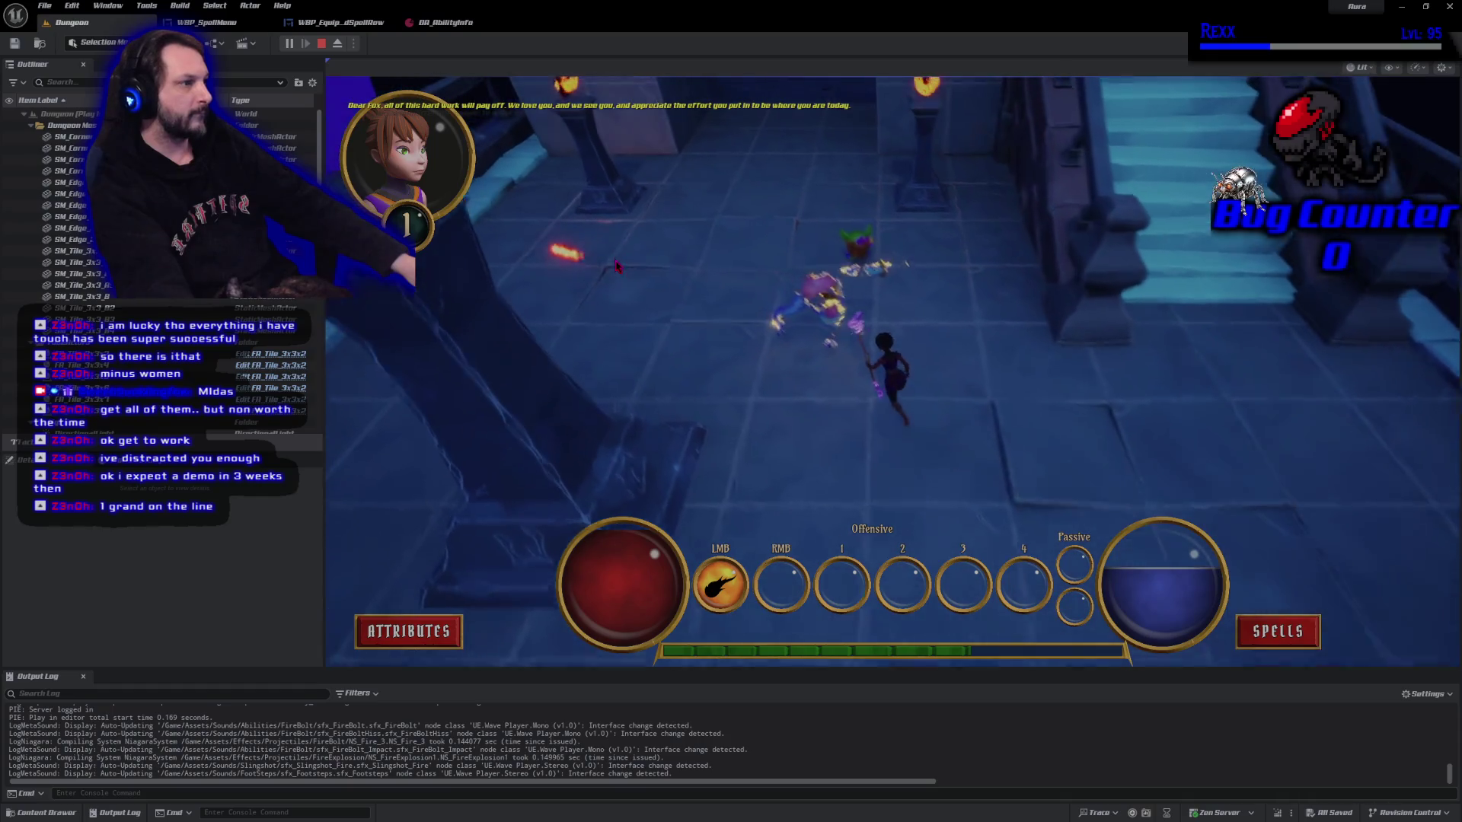
{"action": "left_click", "coordinate": [767, 228]}
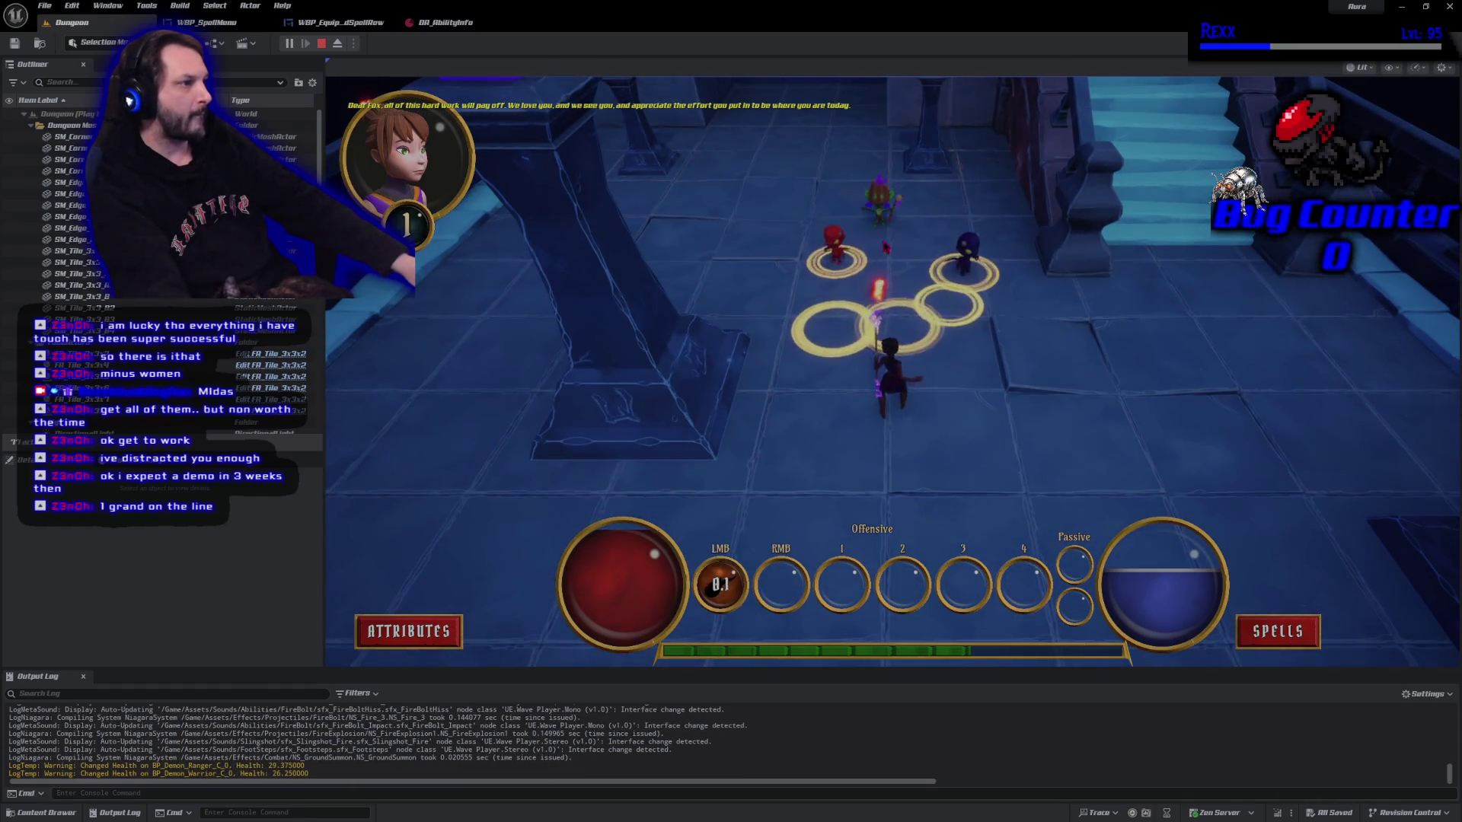
{"action": "left_click", "coordinate": [901, 230]}
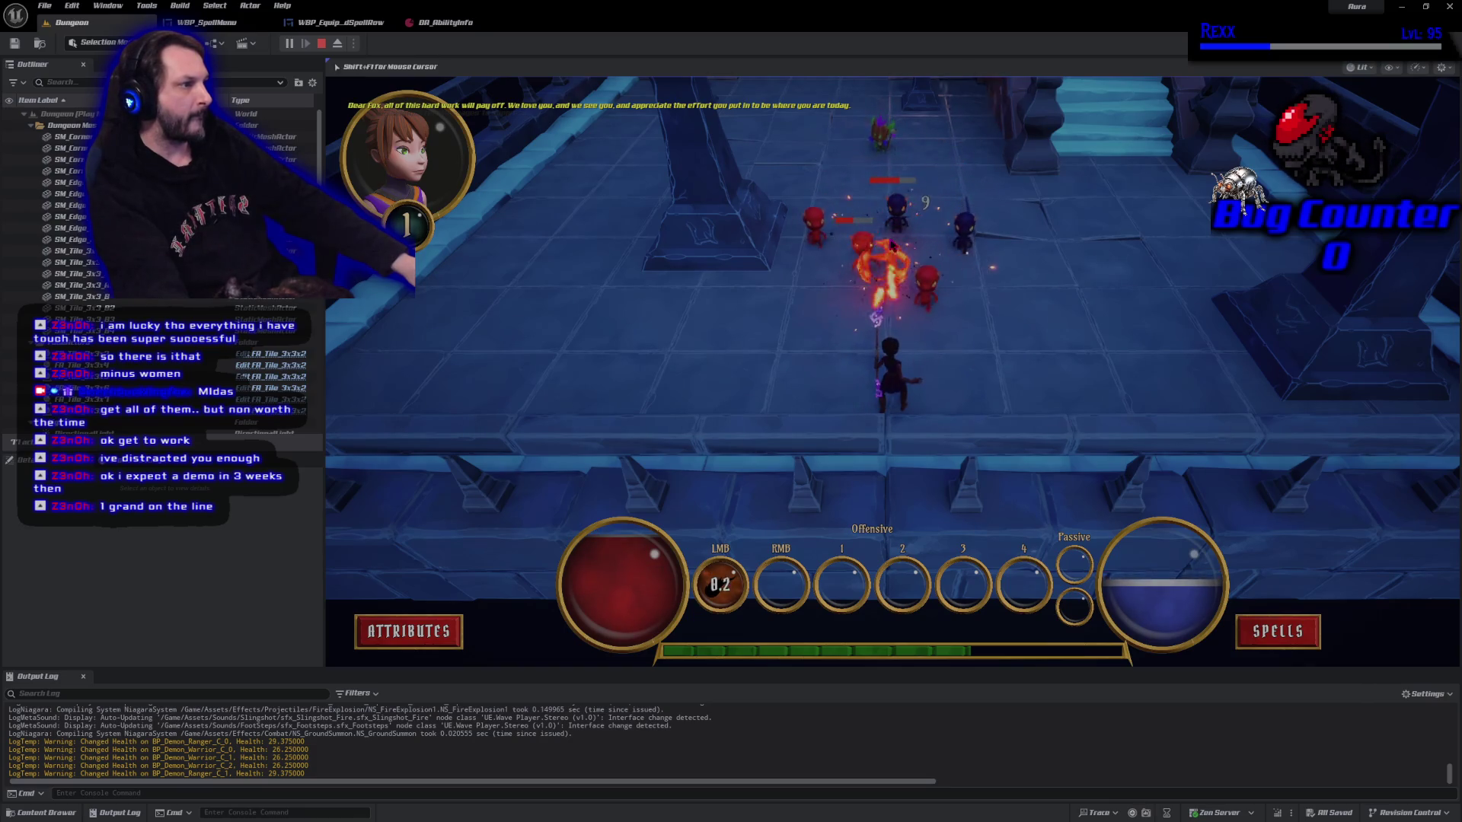
{"action": "left_click", "coordinate": [578, 357]}
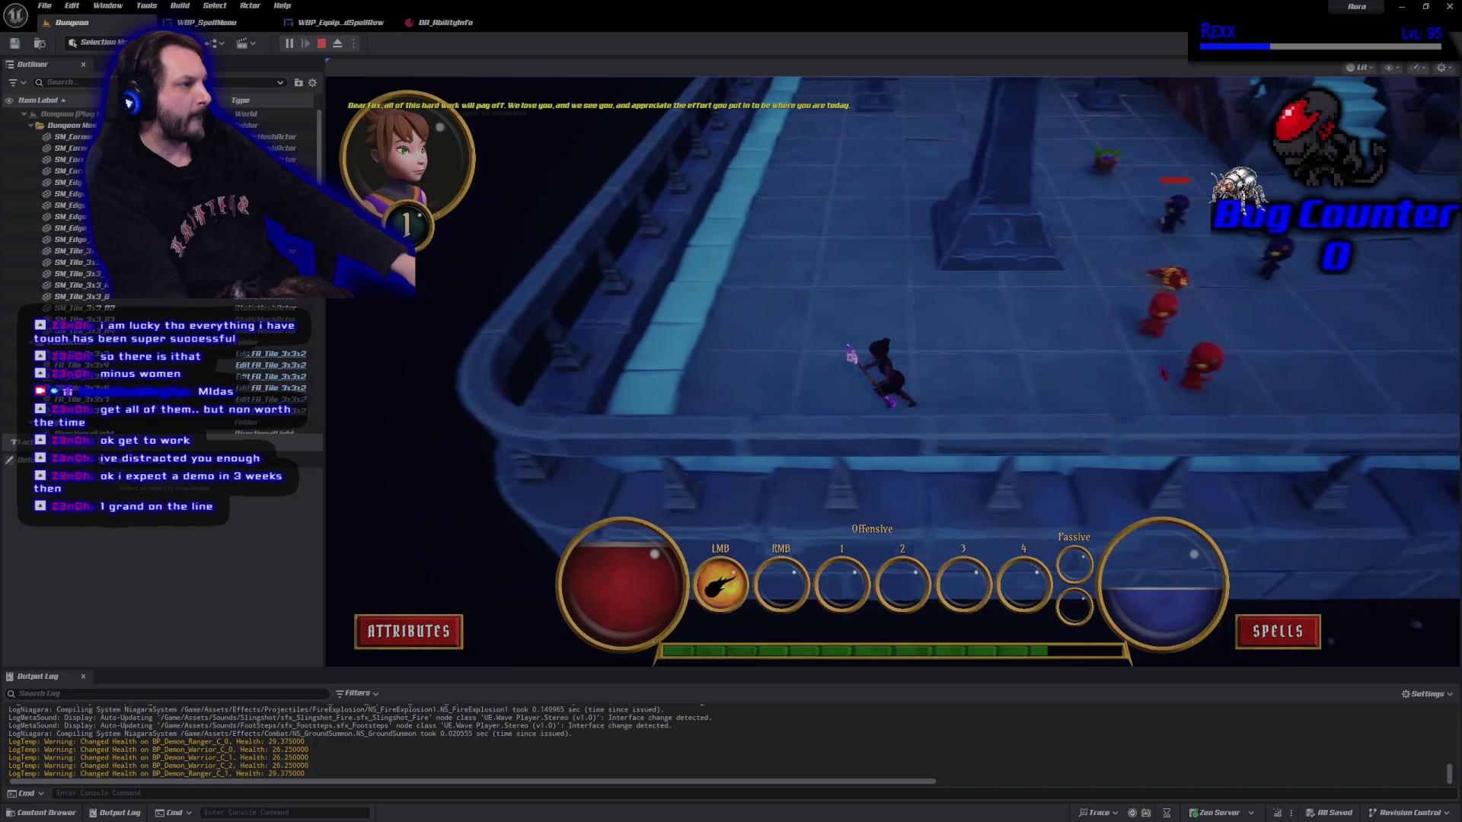
{"action": "left_click", "coordinate": [1252, 369]}
{"action": "left_click", "coordinate": [1185, 370]}
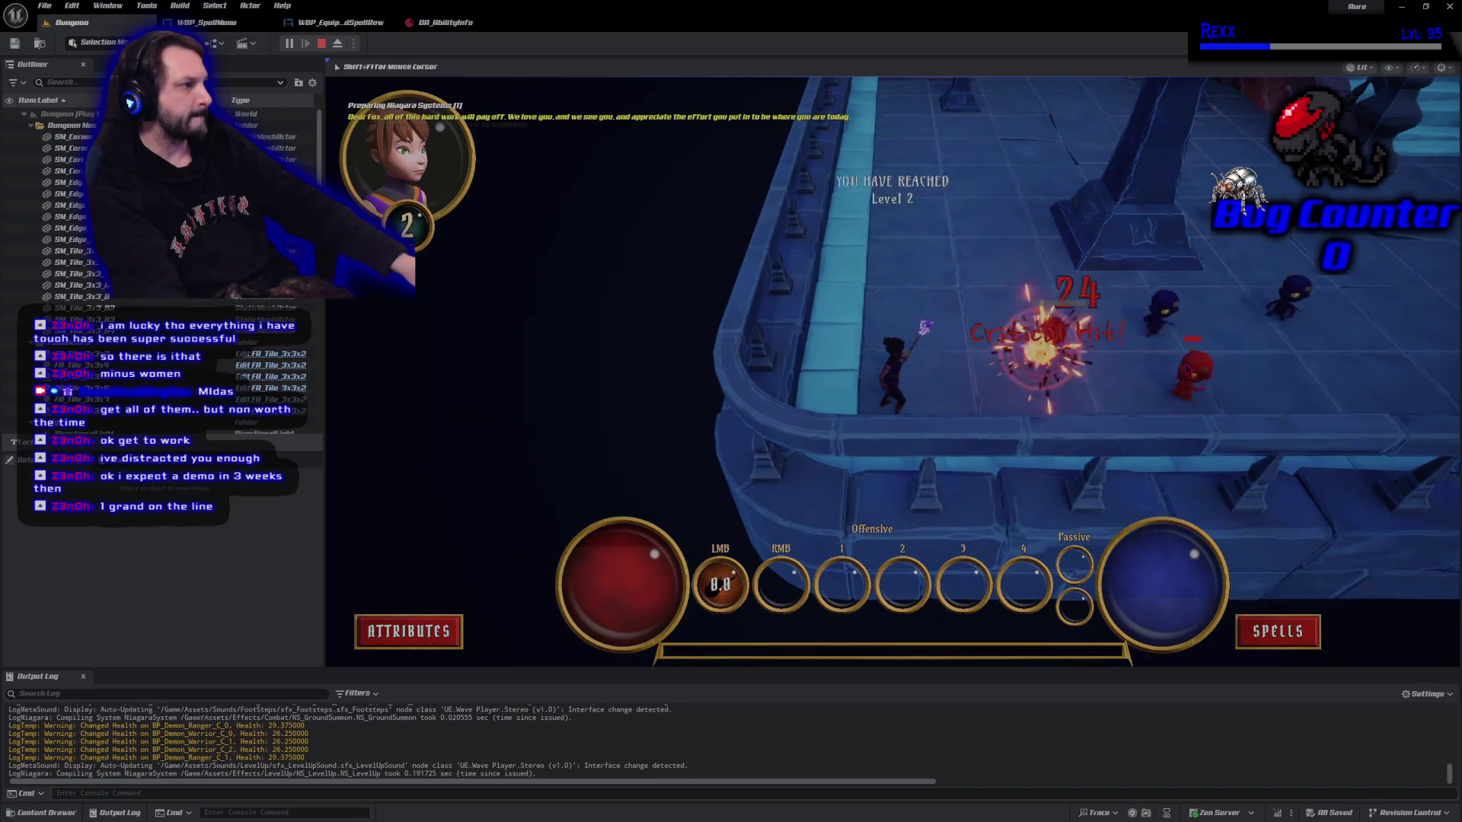
{"action": "left_click", "coordinate": [656, 105]}
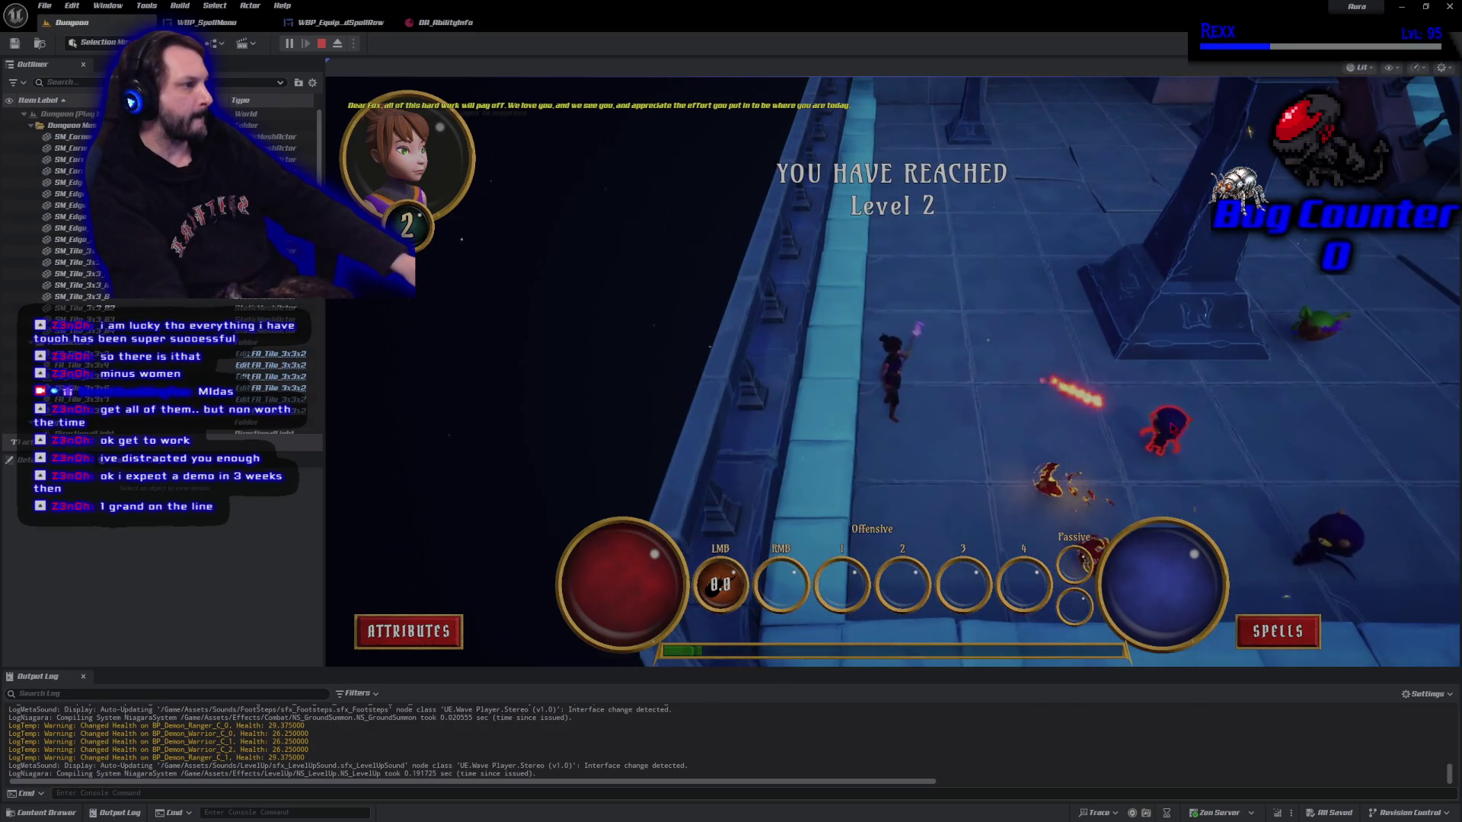
{"action": "left_click", "coordinate": [1176, 457]}
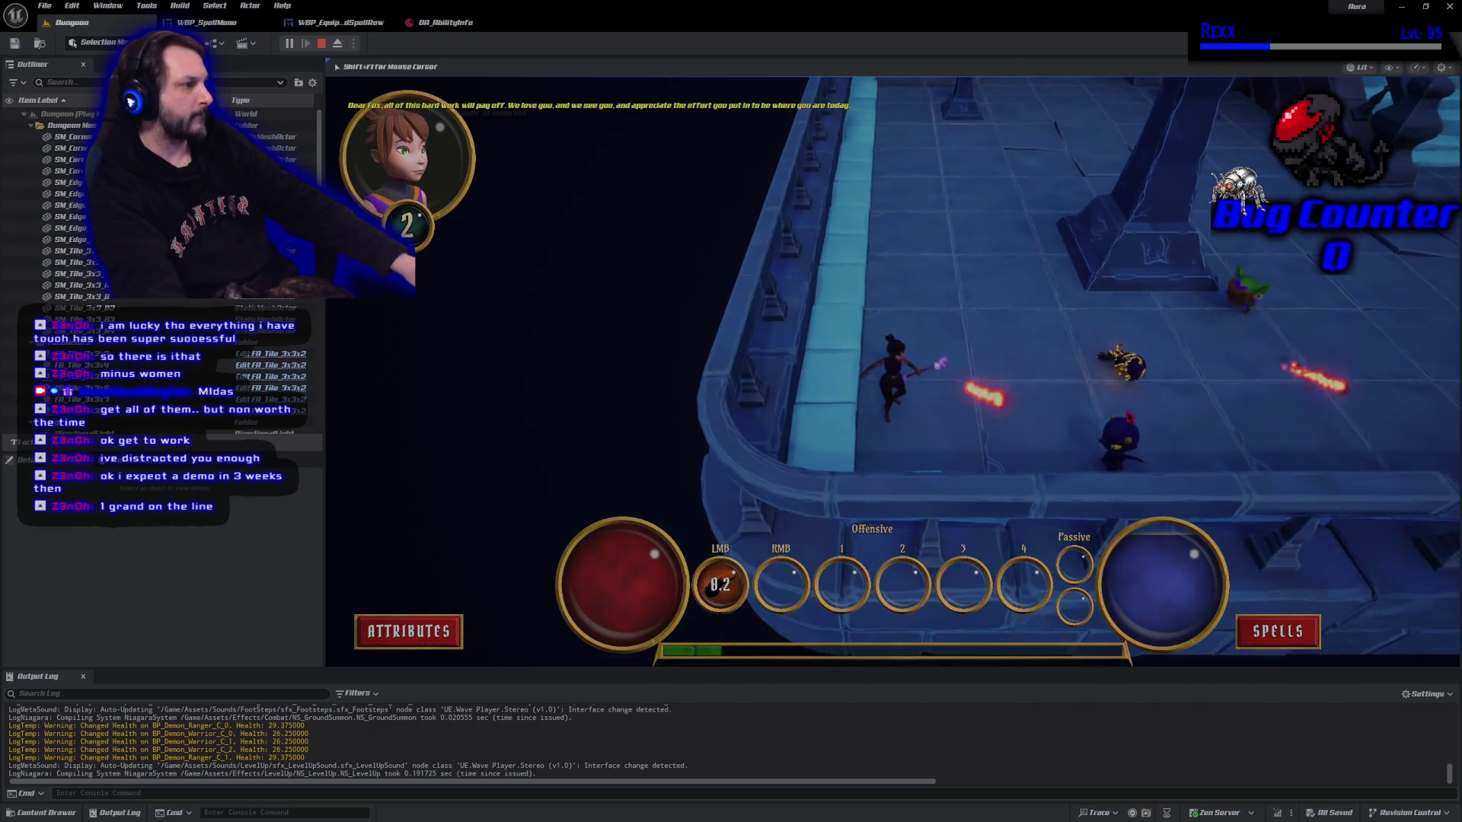
{"action": "left_click", "coordinate": [1176, 355]}
{"action": "left_click", "coordinate": [1146, 339]}
{"action": "left_click", "coordinate": [1122, 323]}
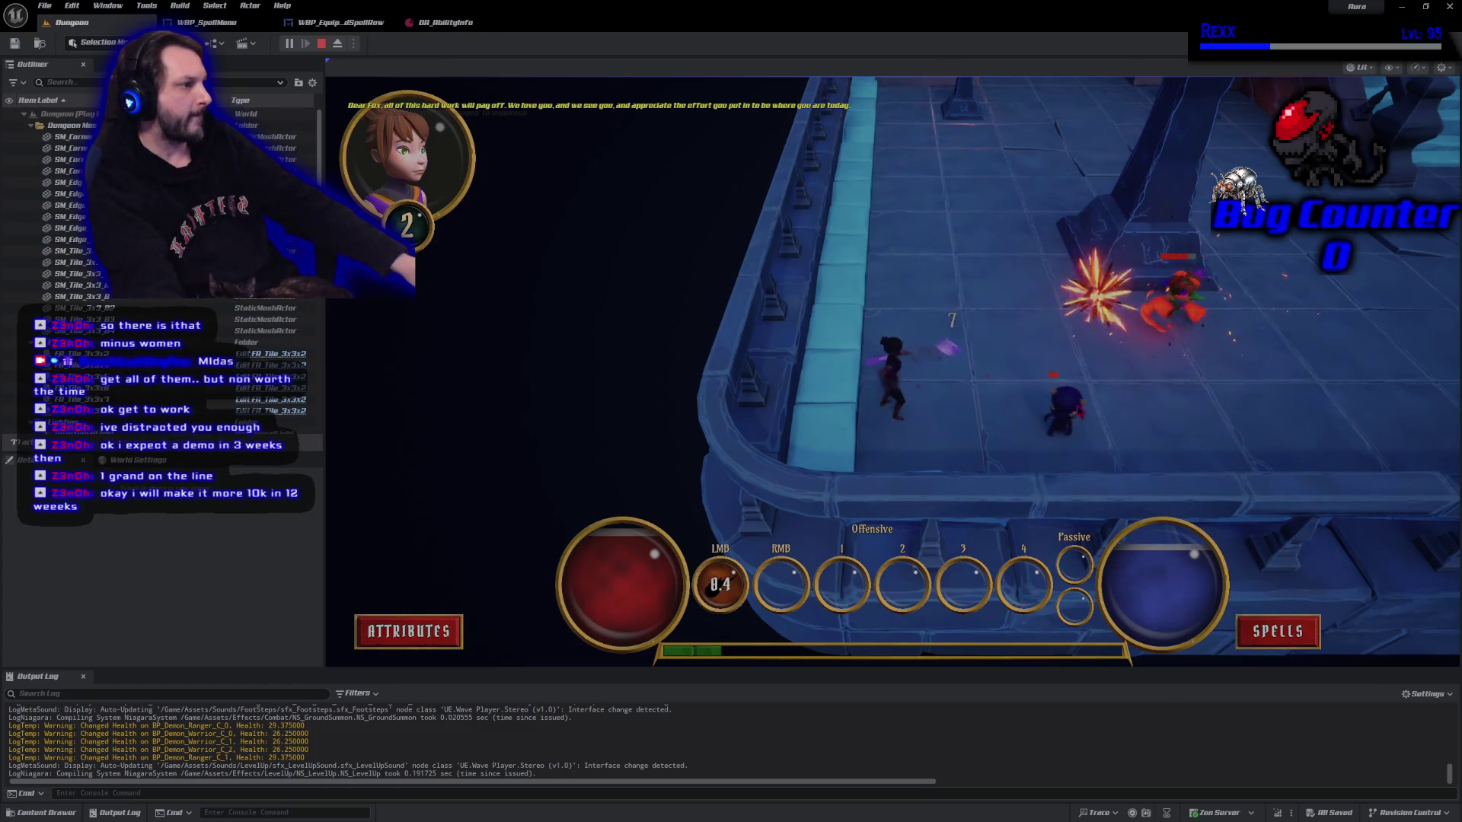
{"action": "left_click", "coordinate": [1039, 407]}
{"action": "left_click", "coordinate": [1066, 438]}
Push up the corridor, finish off the remaining demons, then open the Attributes menu.
{"action": "left_click_drag", "start_coordinate": [1089, 455], "coordinate": [1087, 450]}
{"action": "left_click", "coordinate": [487, 457]}
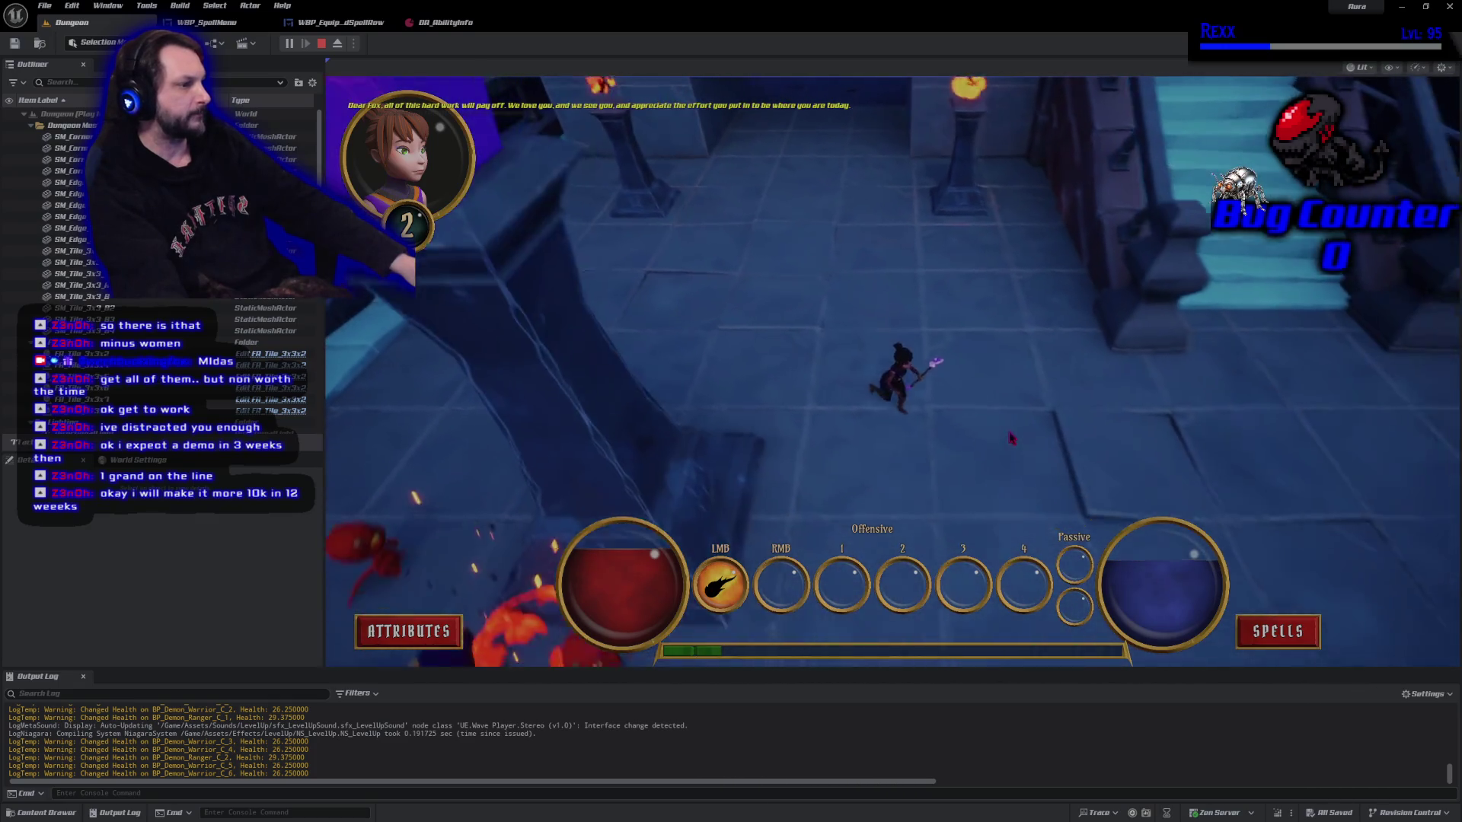
{"action": "left_click", "coordinate": [542, 430]}
{"action": "left_click", "coordinate": [544, 449]}
{"action": "left_click", "coordinate": [552, 479]}
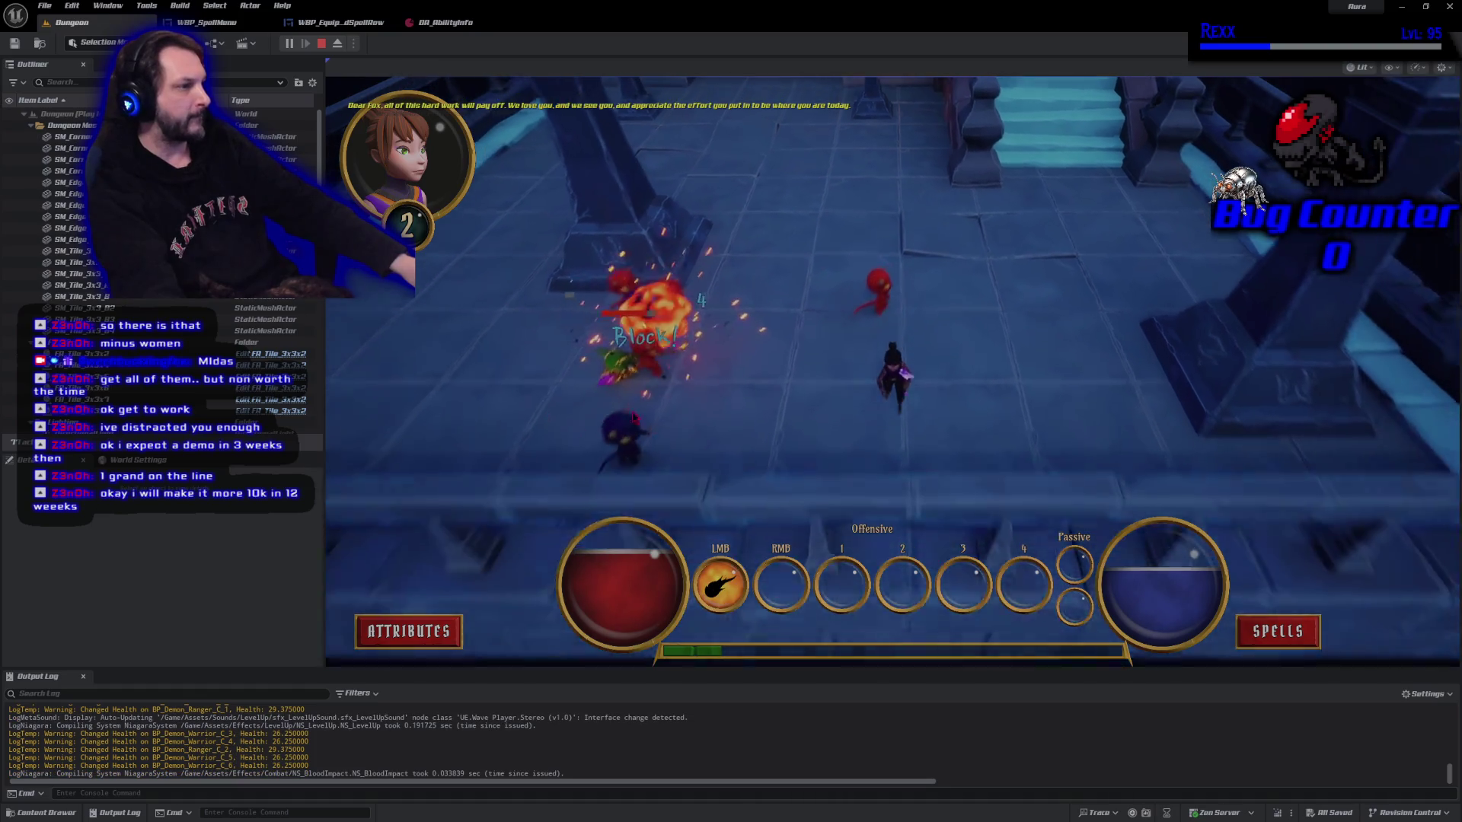
{"action": "left_click", "coordinate": [891, 293]}
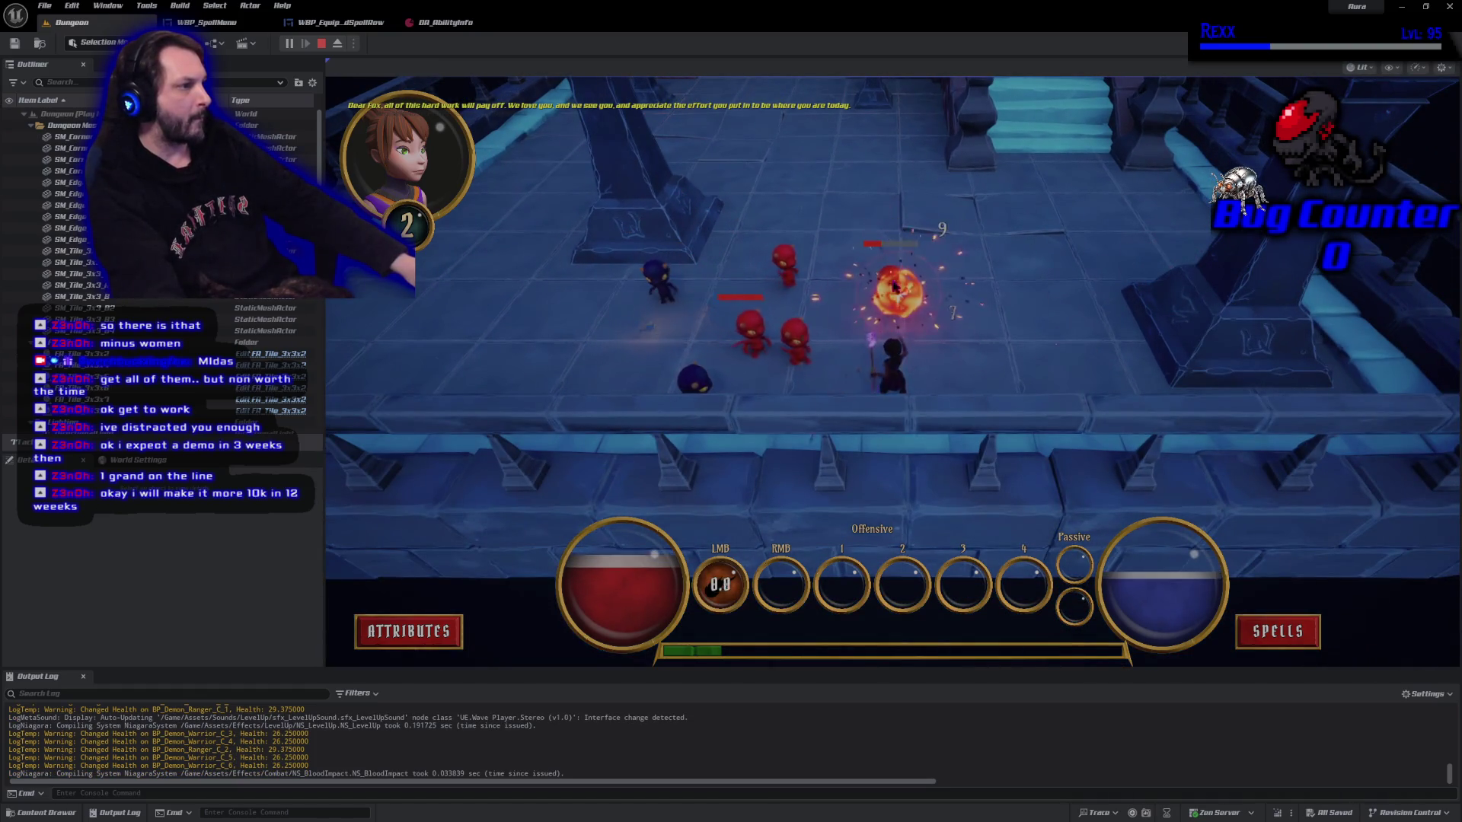
{"action": "left_click", "coordinate": [885, 296]}
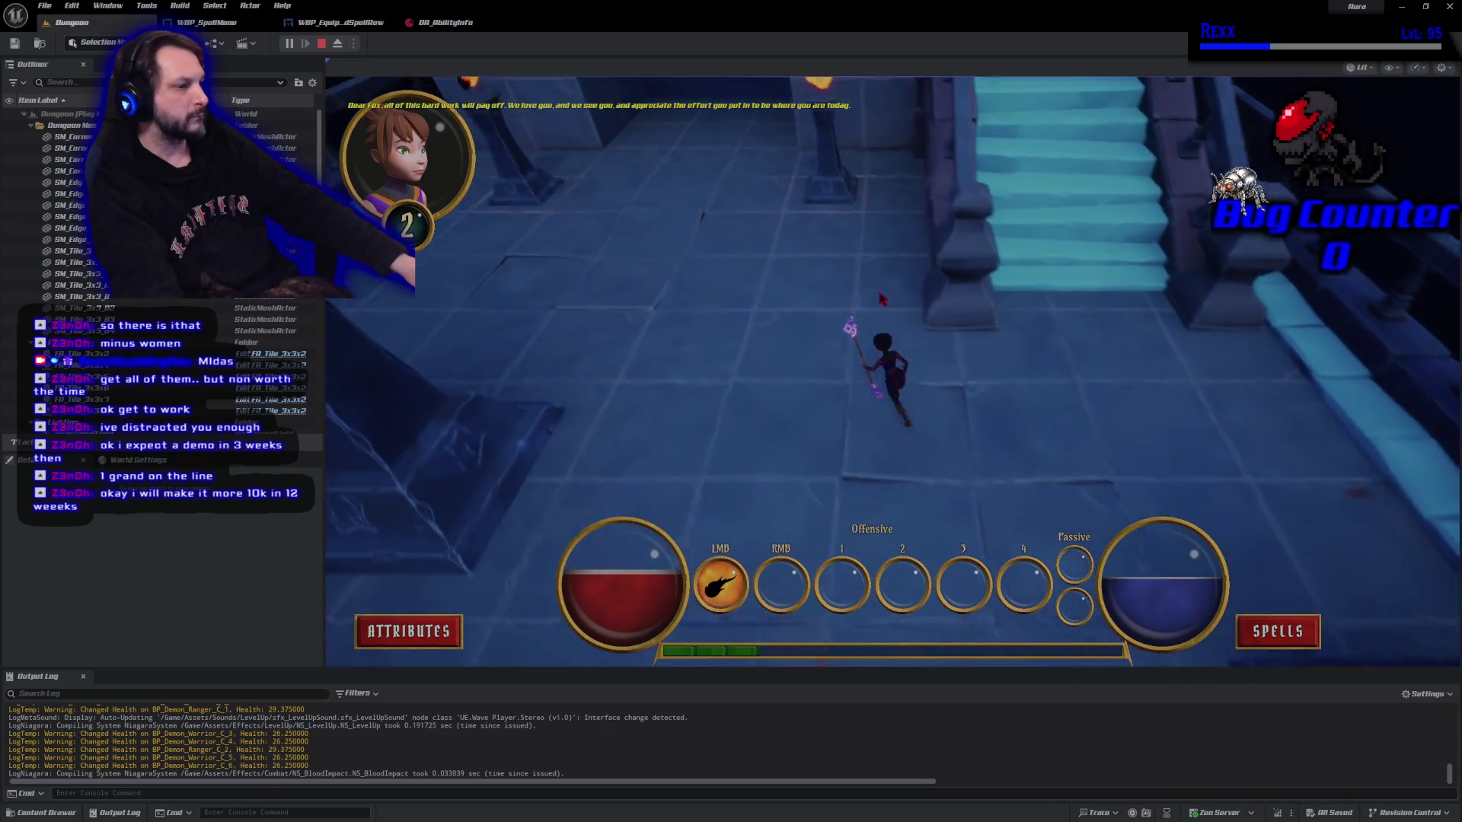
{"action": "left_click", "coordinate": [1103, 423]}
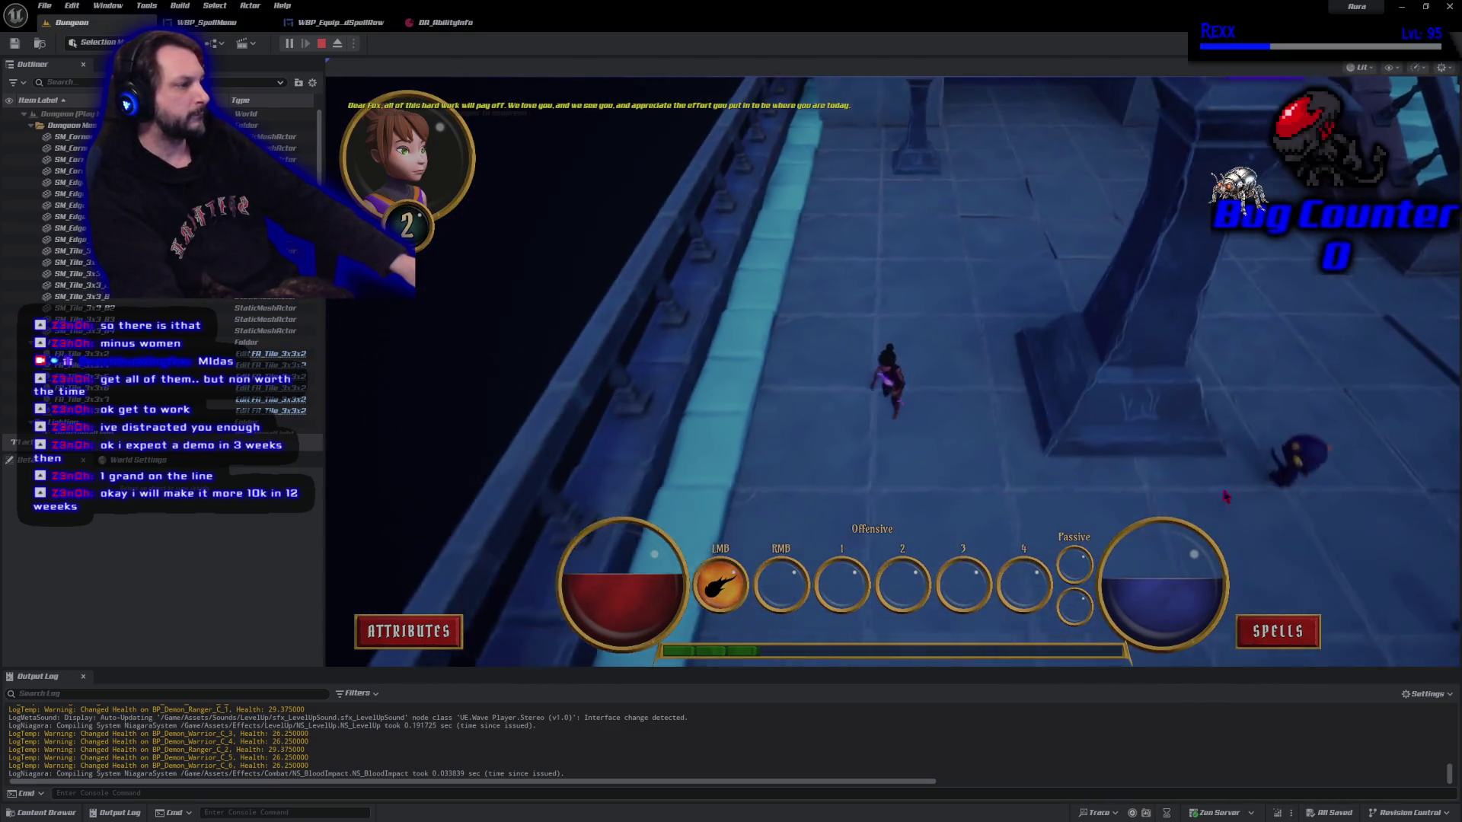
{"action": "left_click", "coordinate": [1206, 385]}
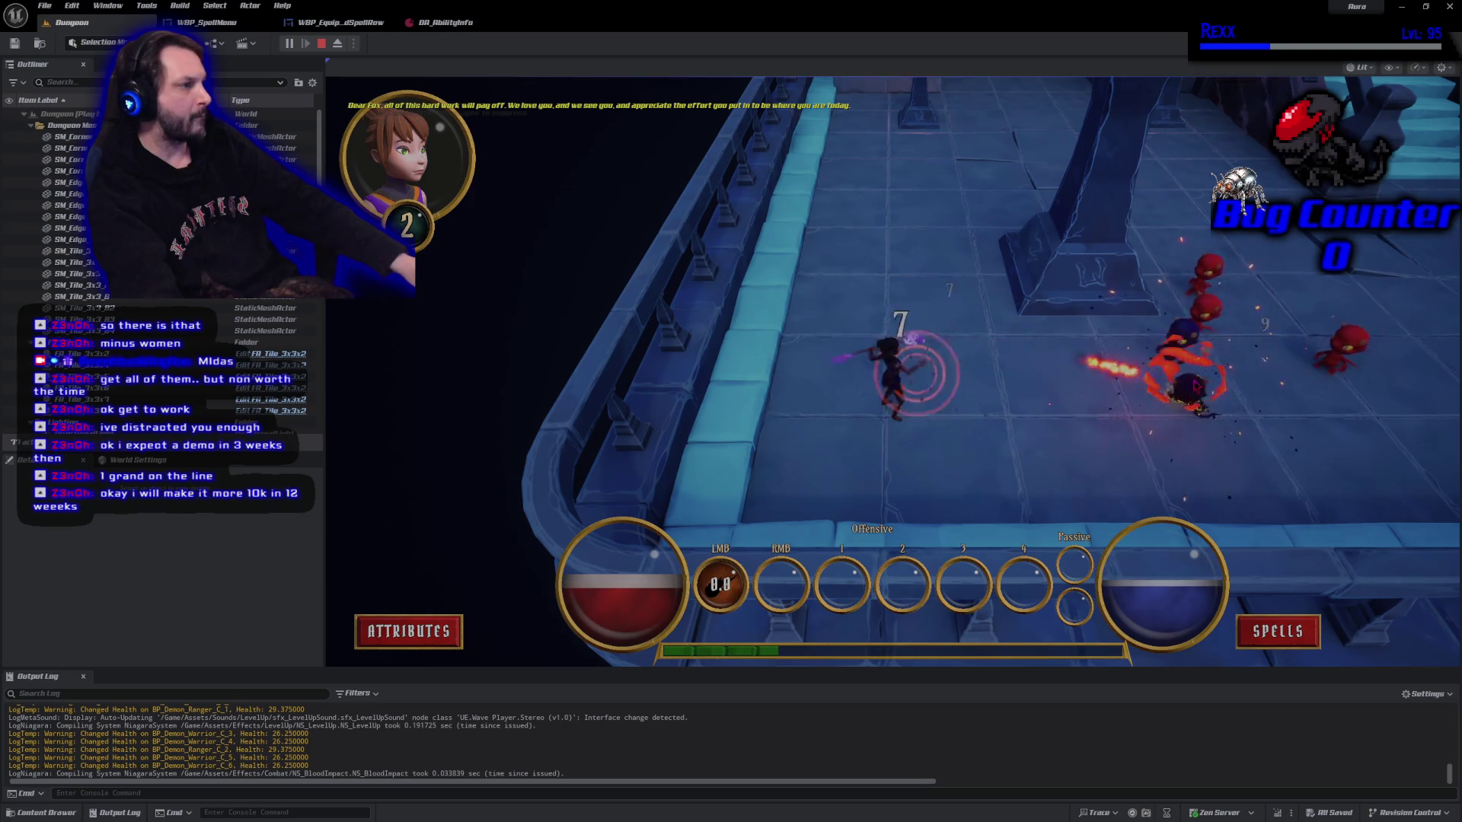
{"action": "left_click", "coordinate": [1126, 354]}
{"action": "left_click", "coordinate": [1127, 346]}
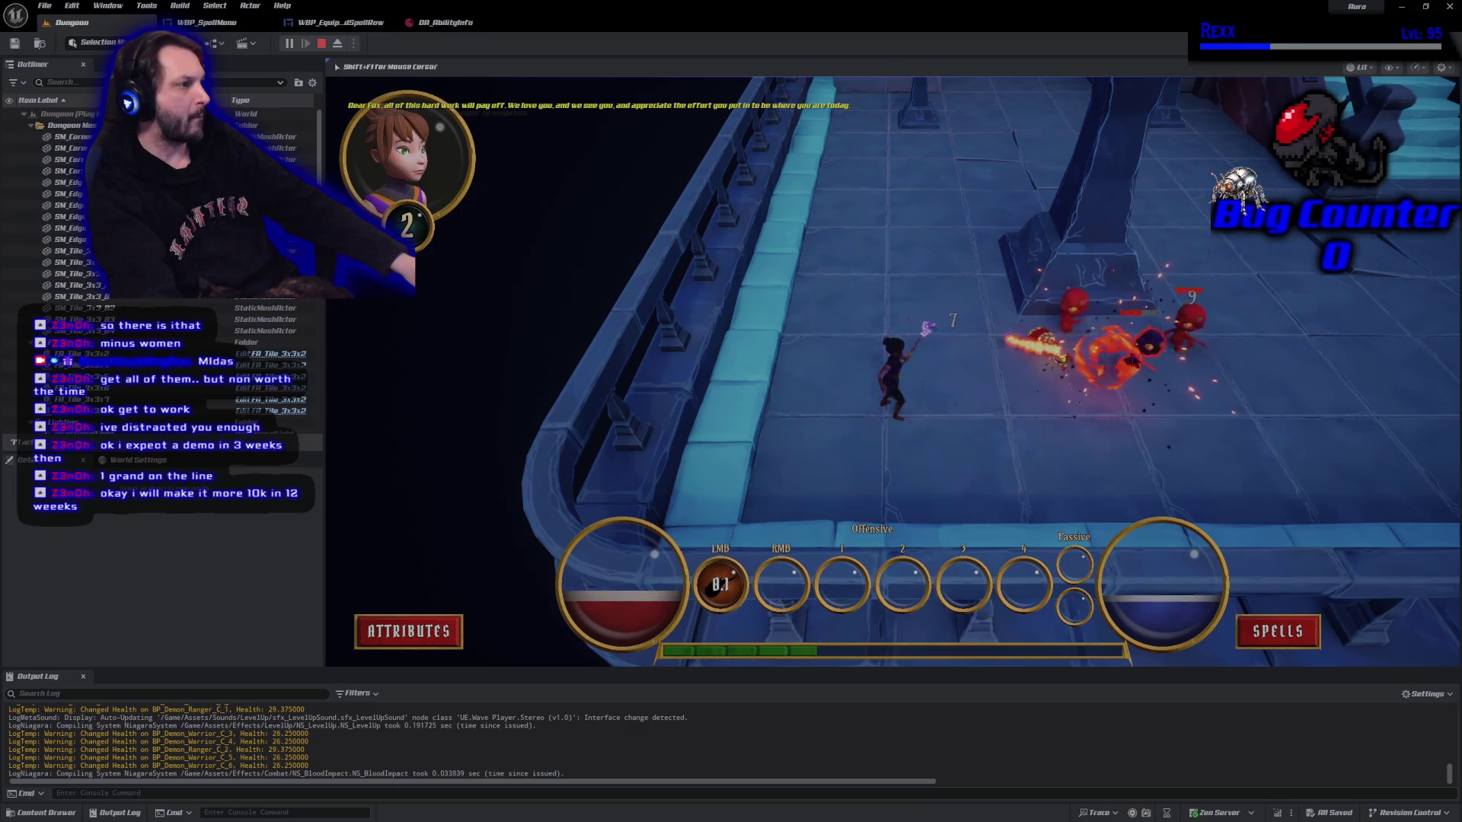
{"action": "left_click", "coordinate": [1054, 335]}
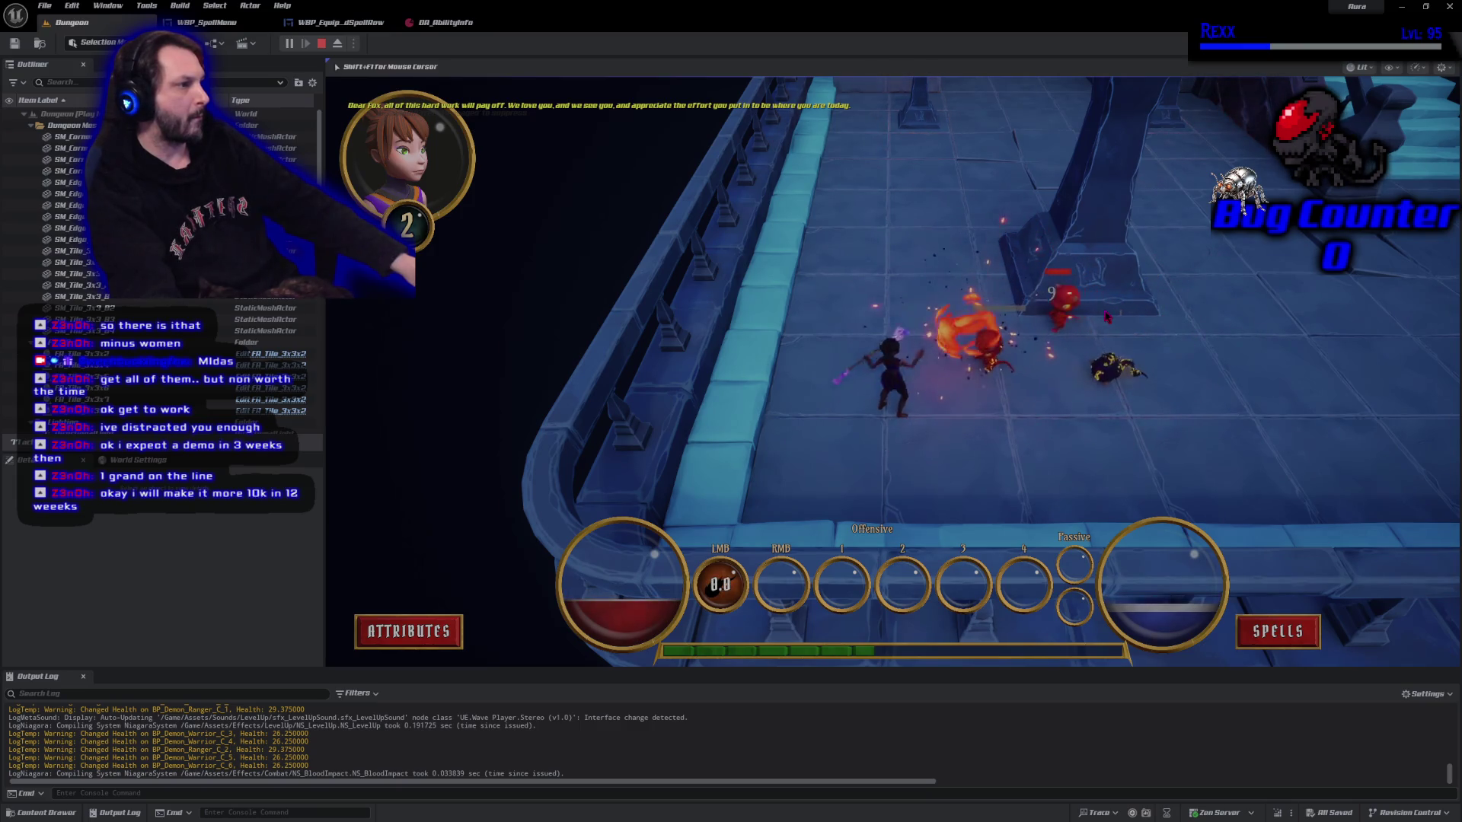
{"action": "left_click", "coordinate": [1024, 331]}
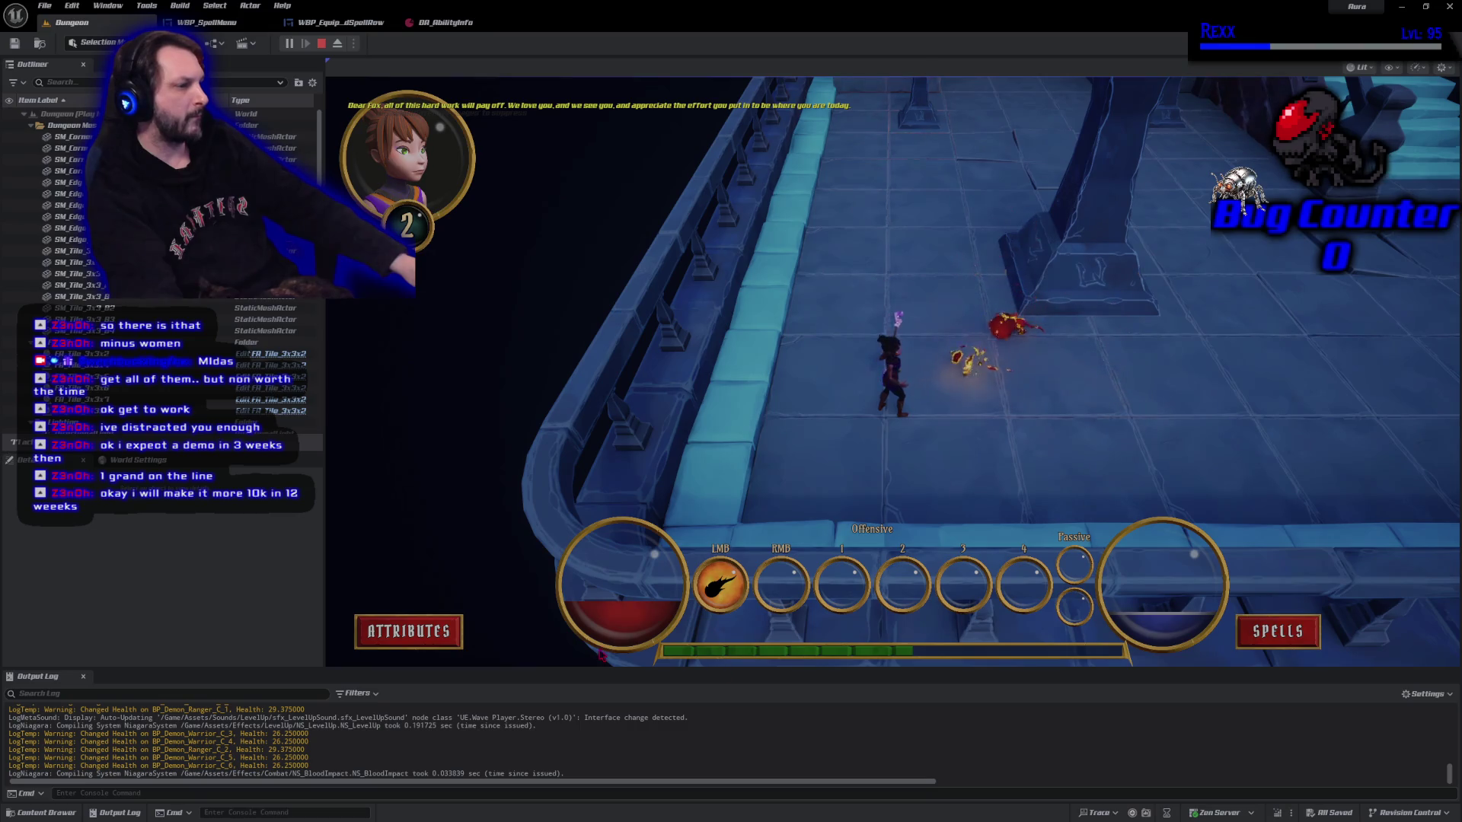
{"action": "left_click", "coordinate": [426, 631]}
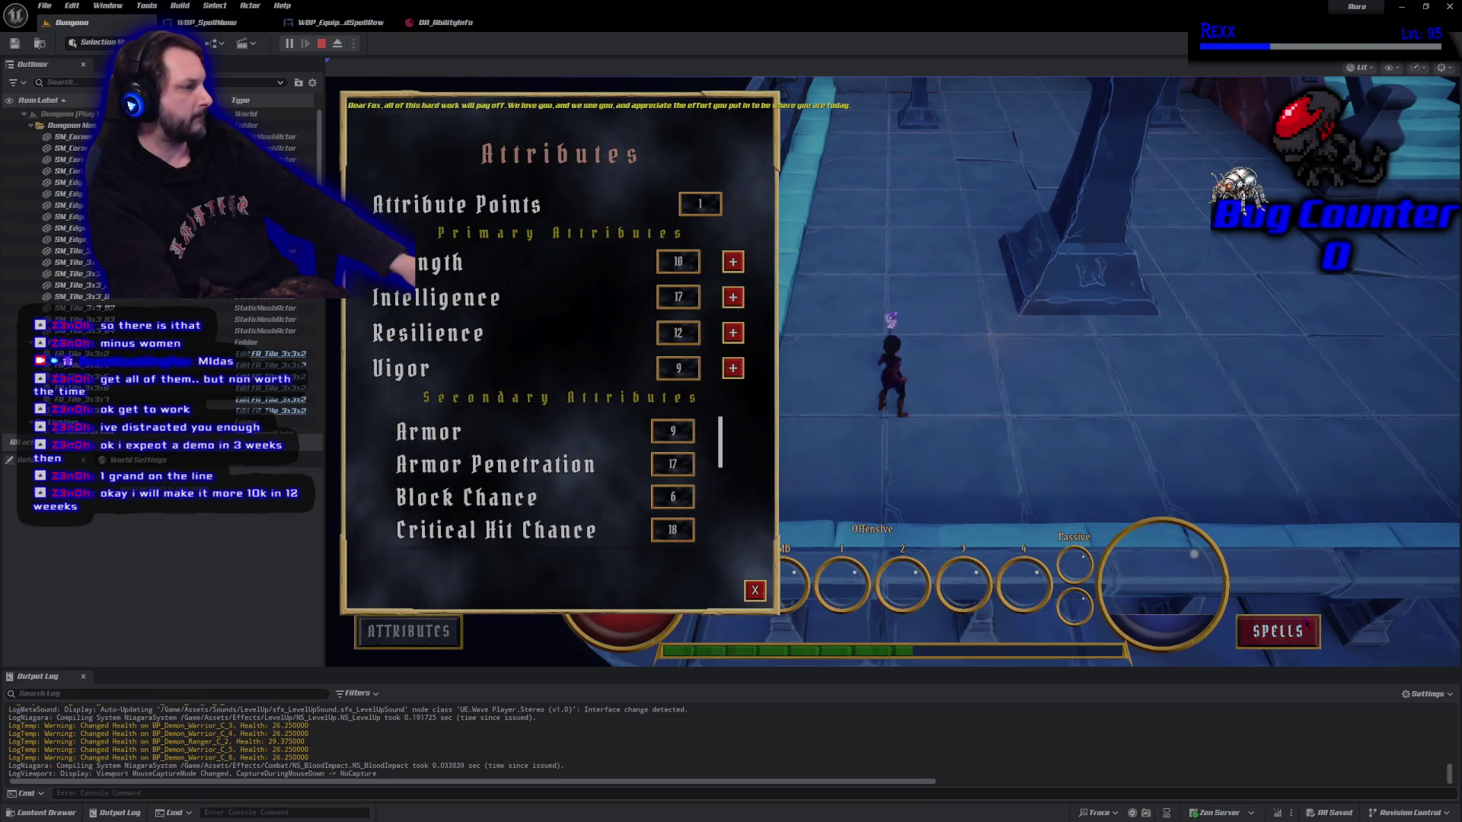
Open Spells, spend the attribute point on Vigor, and unlock the lightning spell.
{"action": "left_click", "coordinate": [1277, 631]}
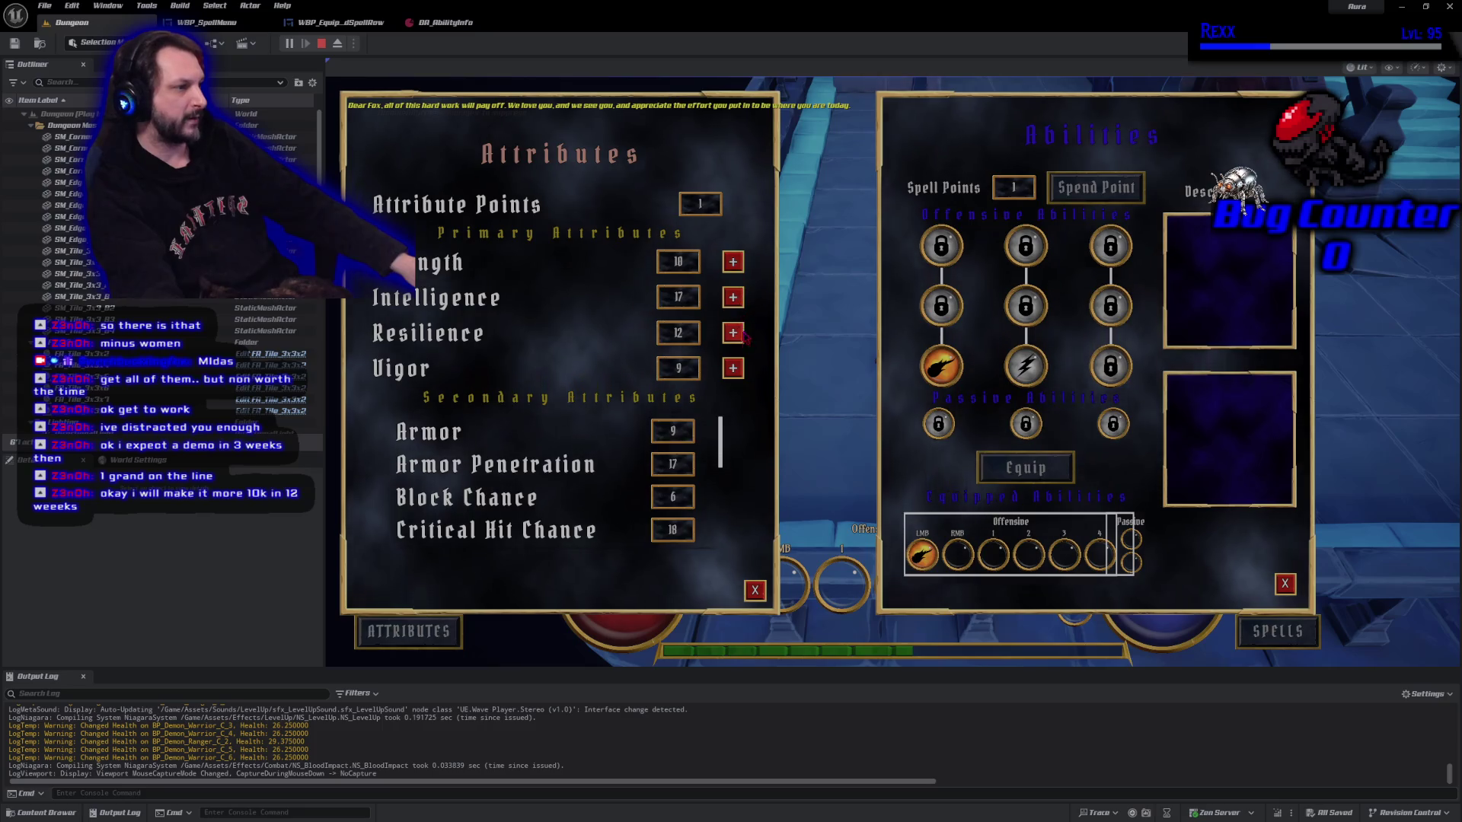
{"action": "left_click", "coordinate": [733, 368]}
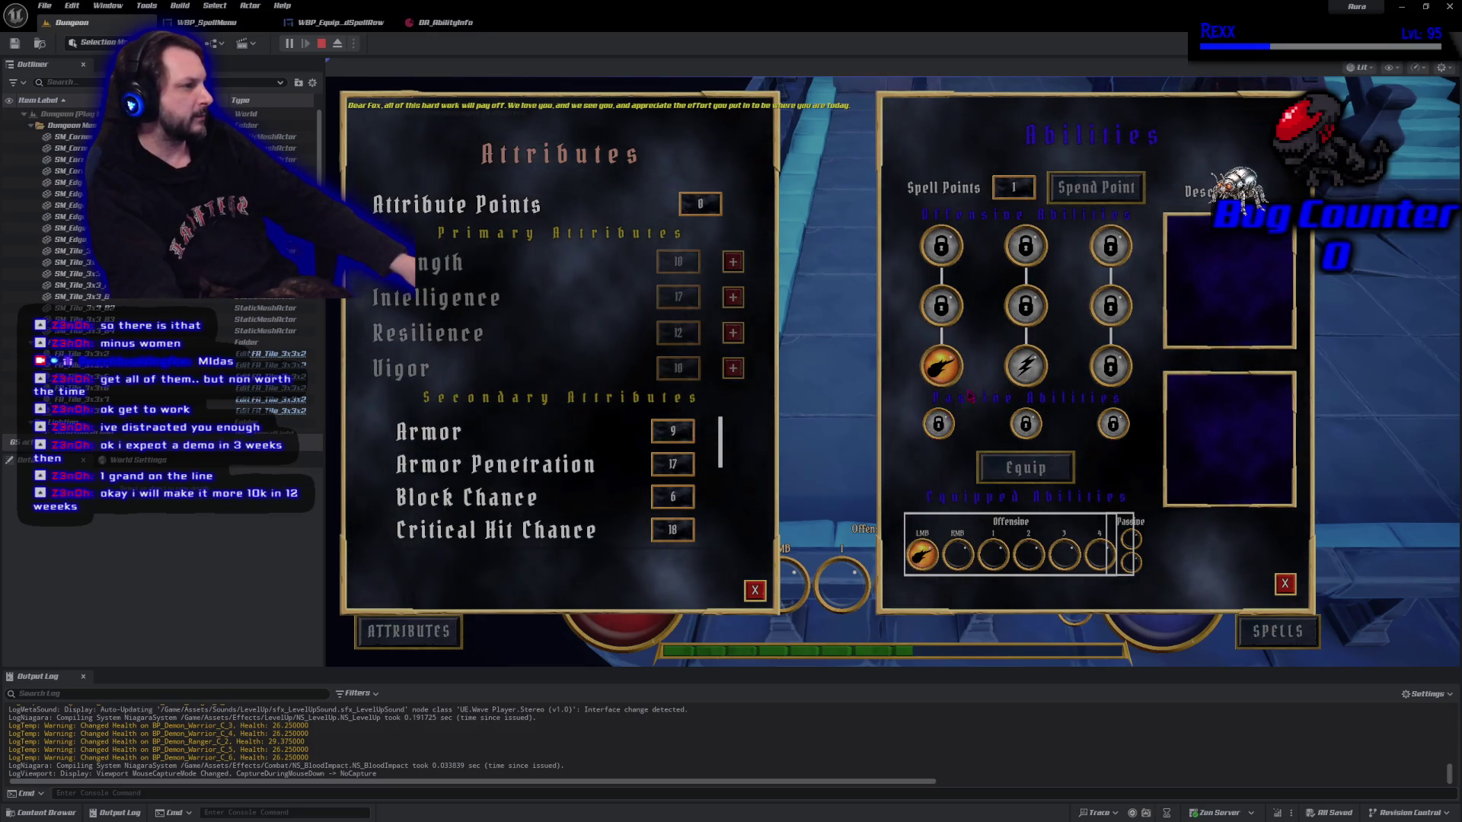
{"action": "left_click", "coordinate": [1026, 366]}
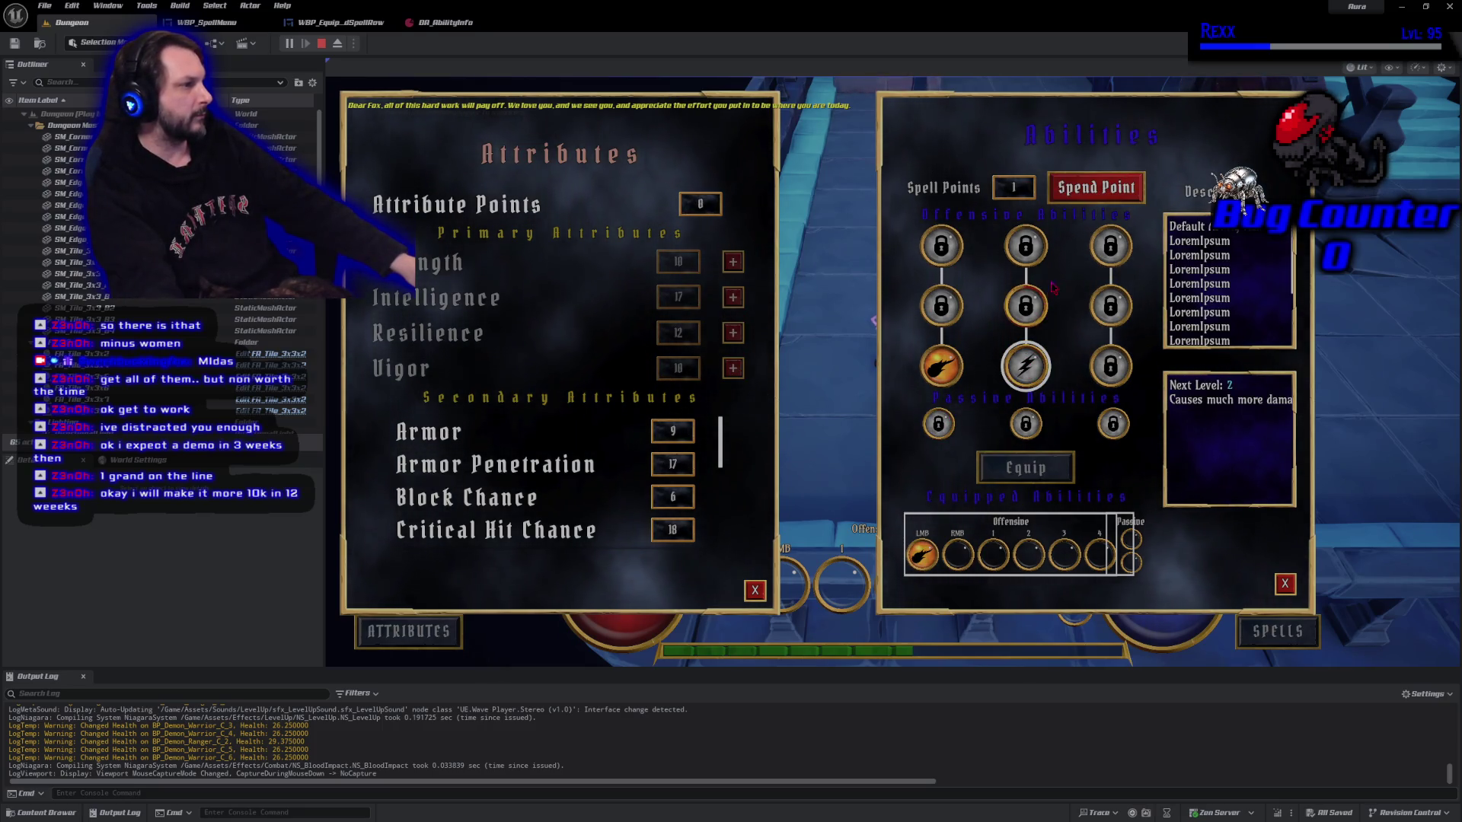
{"action": "left_click", "coordinate": [1083, 185]}
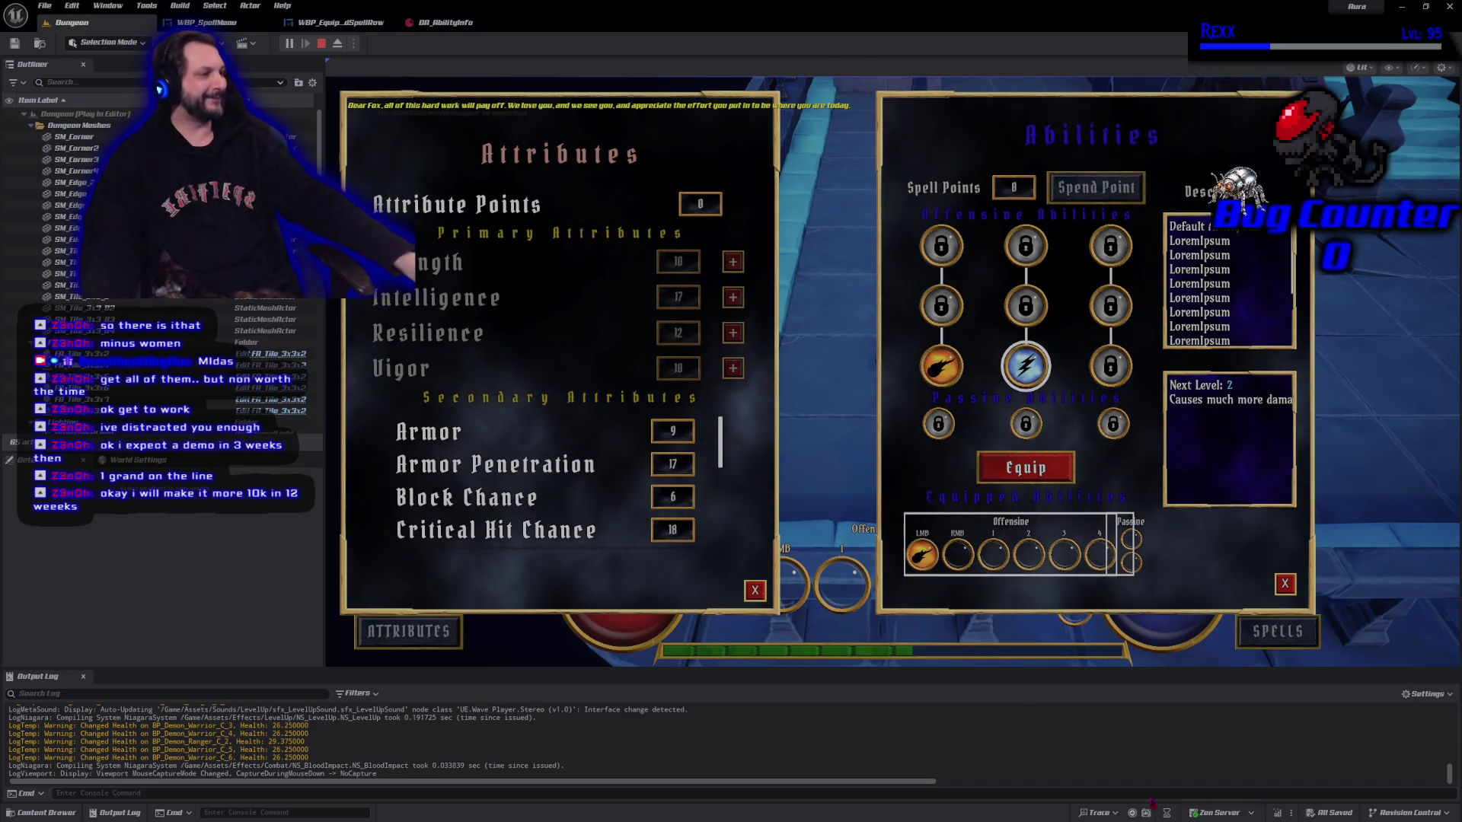
Close the Attributes and Spells windows and stop the play session.
{"action": "left_click", "coordinate": [755, 590]}
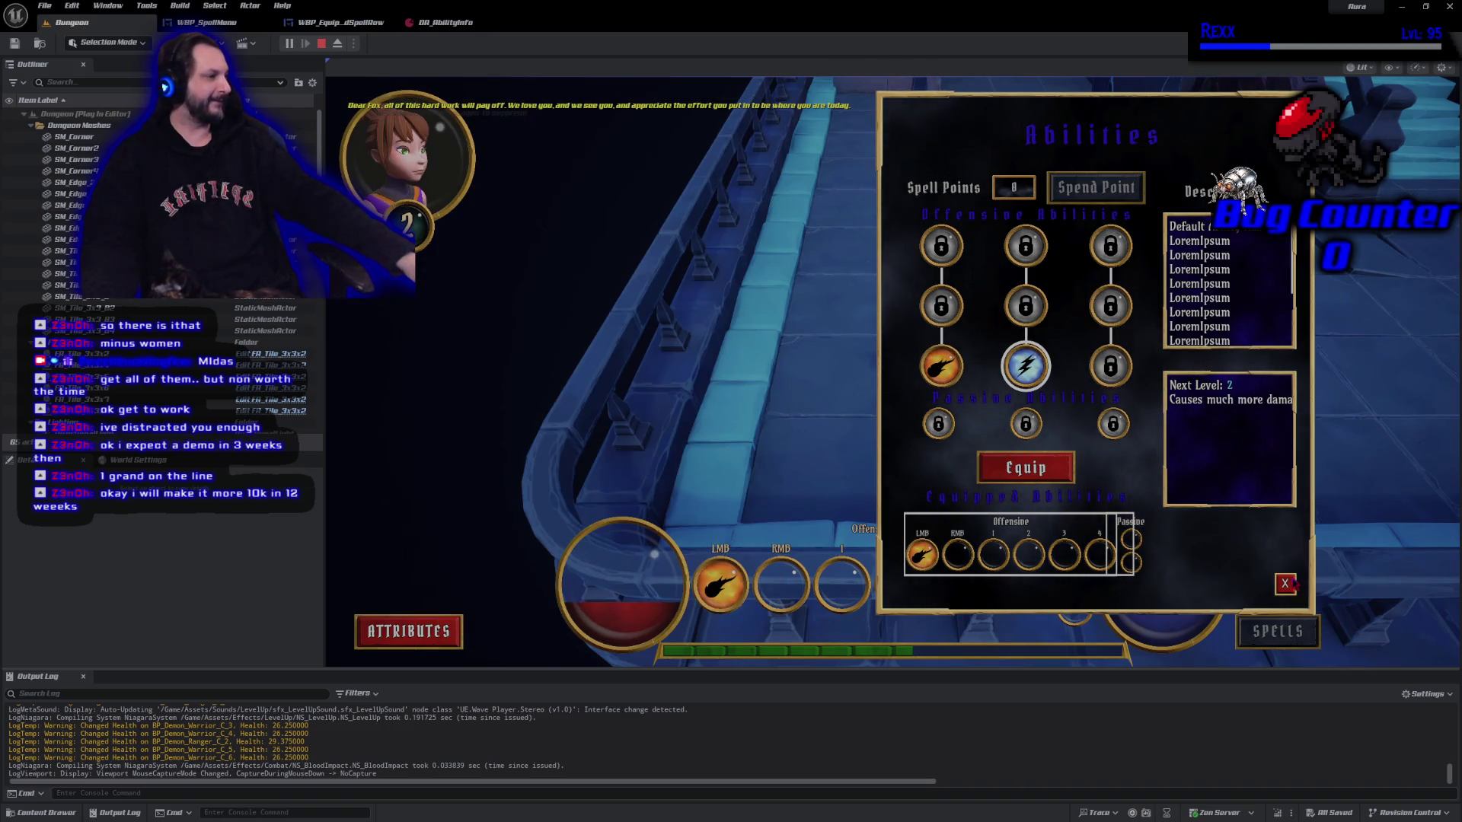
{"action": "left_click", "coordinate": [1284, 583]}
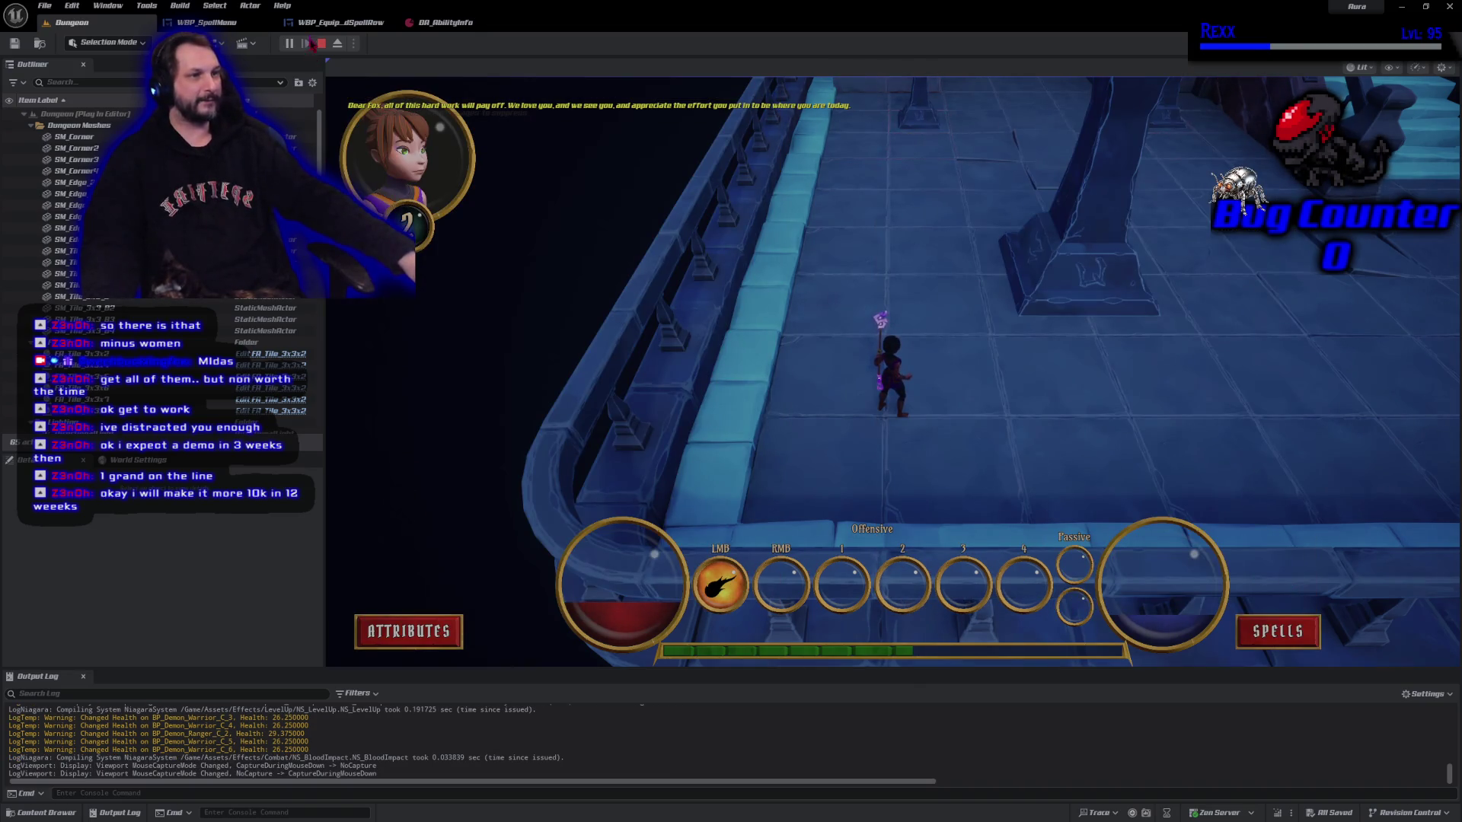
{"action": "left_click", "coordinate": [321, 43]}
Pull the camera back and tilt it up to frame the whole dungeon room.
{"action": "mouse_move", "coordinate": [818, 346]}
{"action": "left_mouse_down"}
{"action": "mouse_move", "coordinate": [1109, 325]}
{"action": "mouse_move", "coordinate": [1021, 513]}
{"action": "mouse_move", "coordinate": [1109, 379]}
{"action": "mouse_move", "coordinate": [918, 390]}
{"action": "mouse_move", "coordinate": [767, 642]}
{"action": "mouse_move", "coordinate": [832, 630]}
{"action": "mouse_move", "coordinate": [721, 613]}
{"action": "mouse_move", "coordinate": [1138, 660]}
{"action": "mouse_move", "coordinate": [862, 355]}
{"action": "left_mouse_up"}
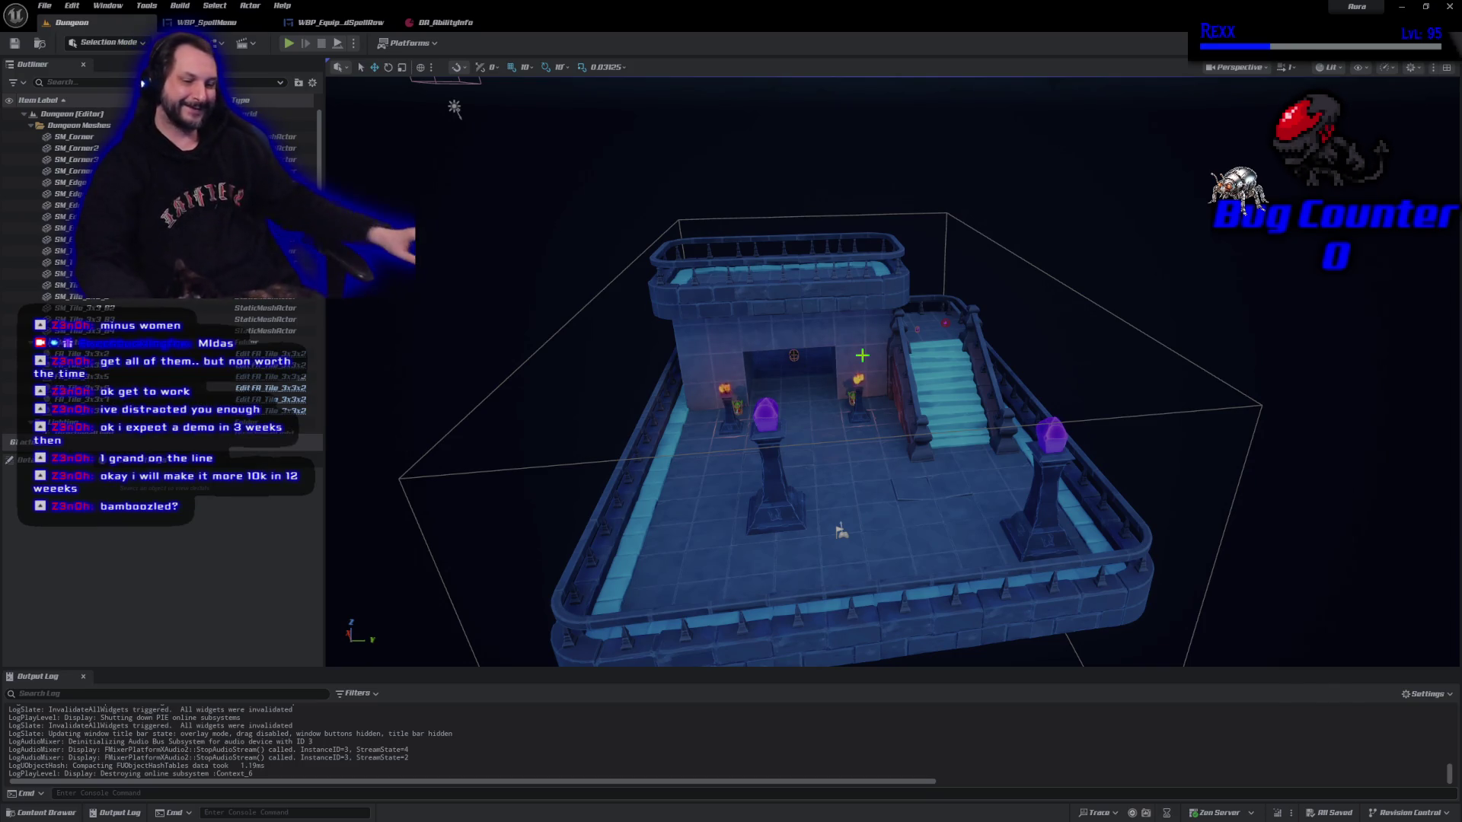
{"action": "mouse_move", "coordinate": [891, 457]}
{"action": "left_mouse_down"}
{"action": "mouse_move", "coordinate": [891, 221]}
{"action": "mouse_move", "coordinate": [891, 343]}
{"action": "mouse_move", "coordinate": [995, 416]}
{"action": "left_mouse_up"}
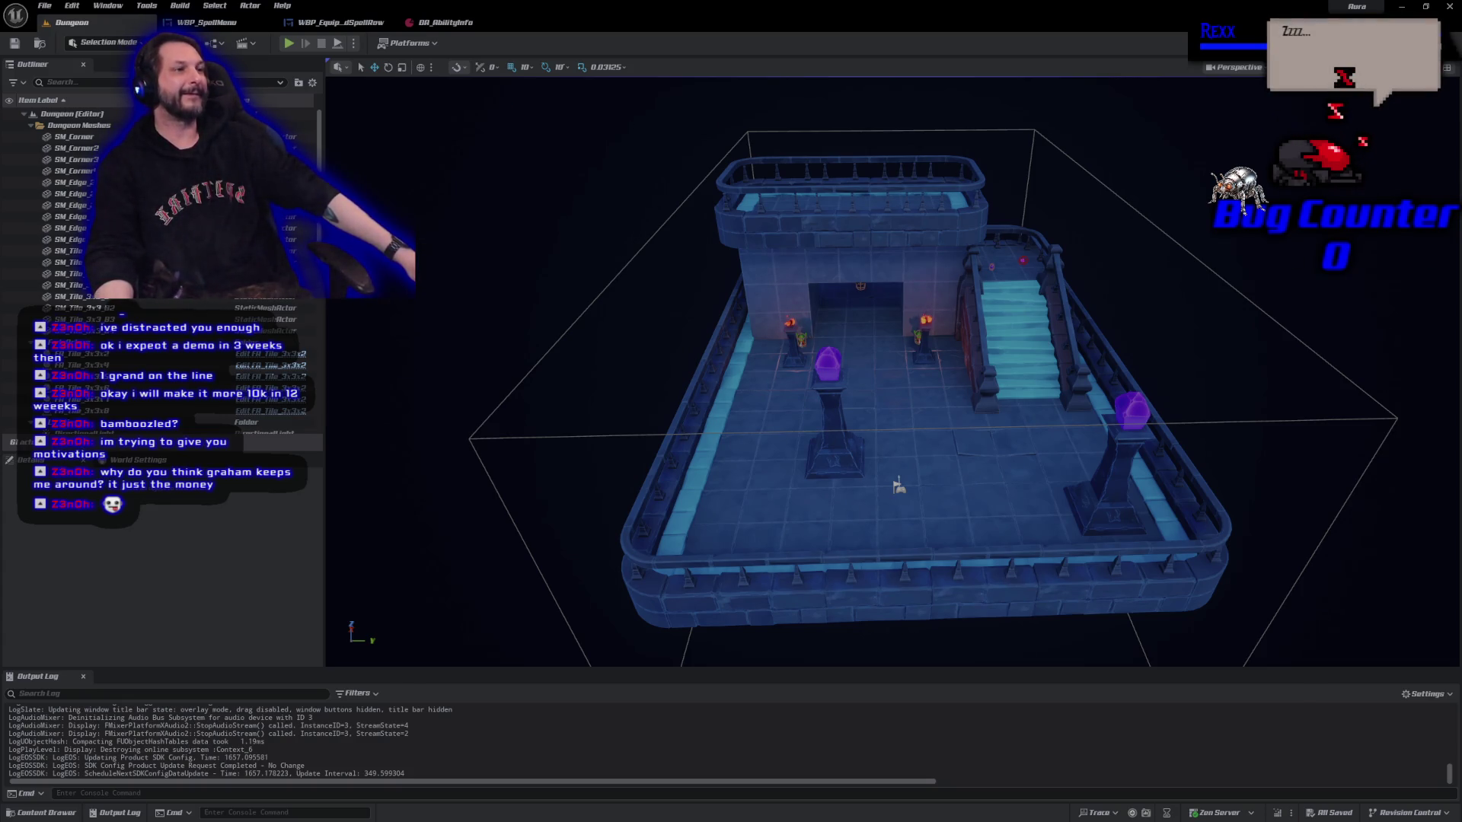
Close the DA_AbilityInfo tab and bring up WBP_SpellMenu's Event Graph with its spend-point logic.
{"action": "left_click", "coordinate": [442, 22]}
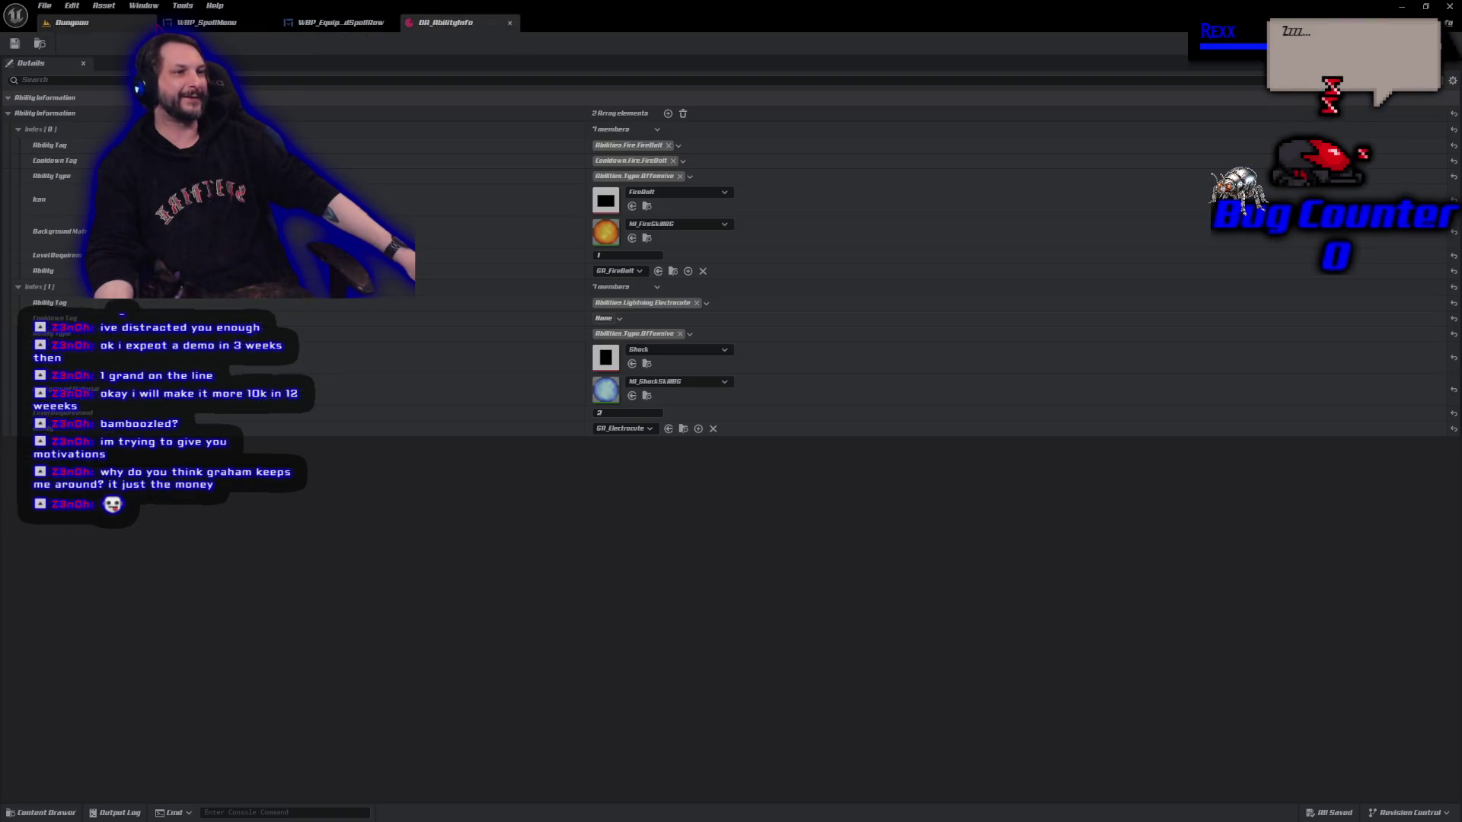
{"action": "left_click", "coordinate": [358, 22]}
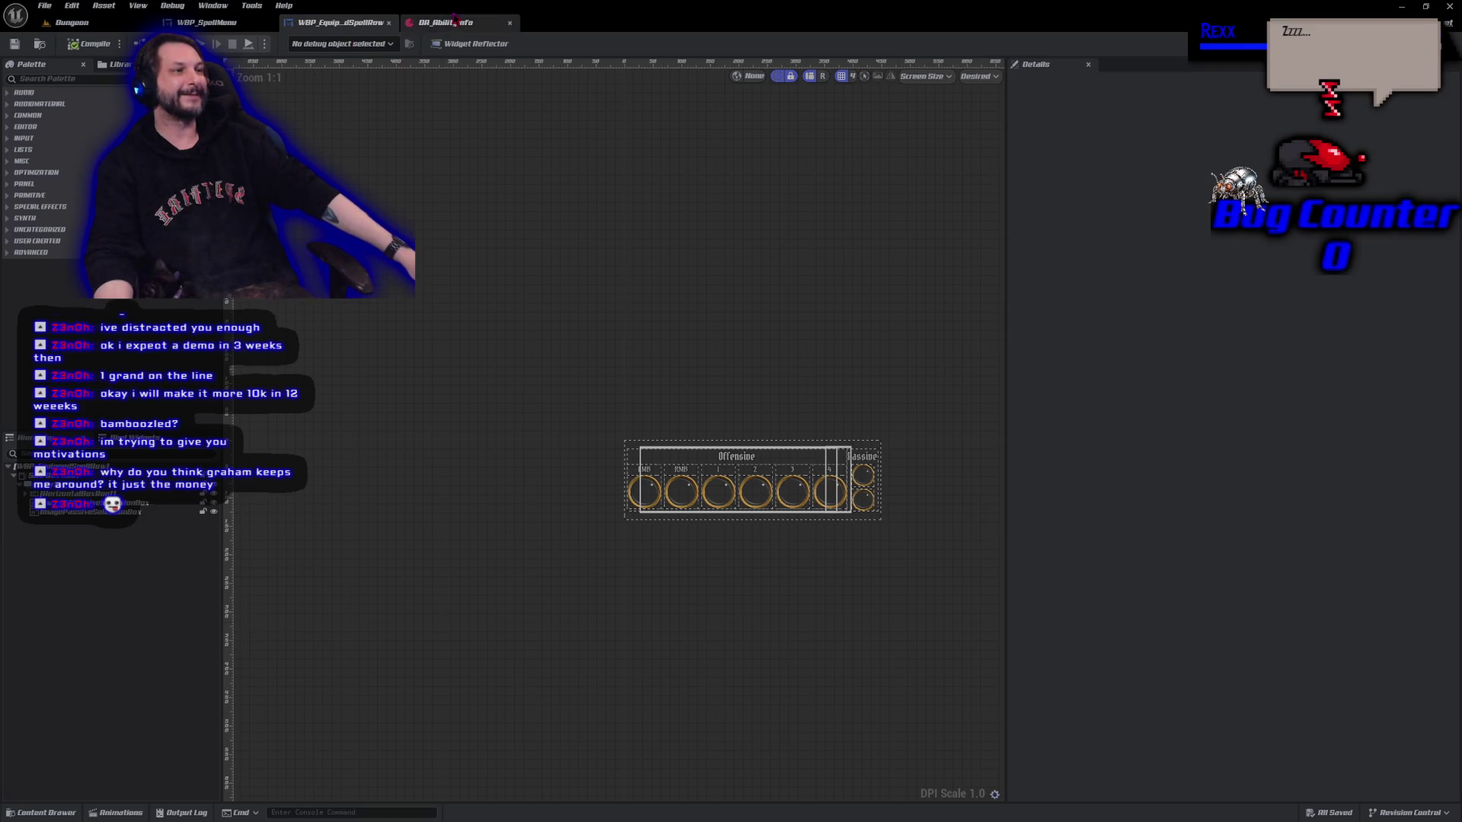
{"action": "middle_click", "coordinate": [455, 23]}
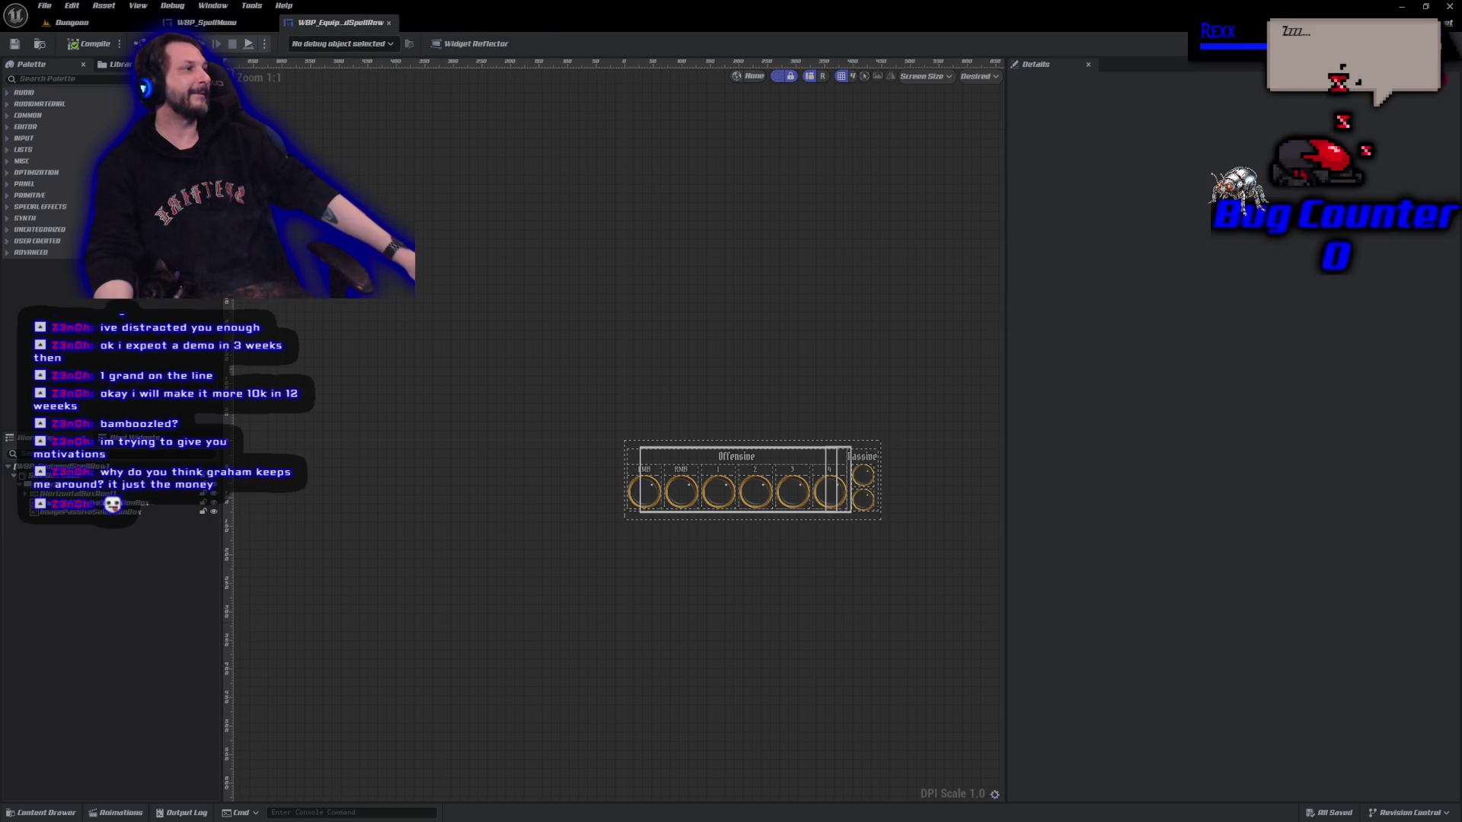
{"action": "left_click", "coordinate": [1431, 43]}
{"action": "scroll", "coordinate": [879, 237], "scroll_direction": "down", "scroll_amount": 5}
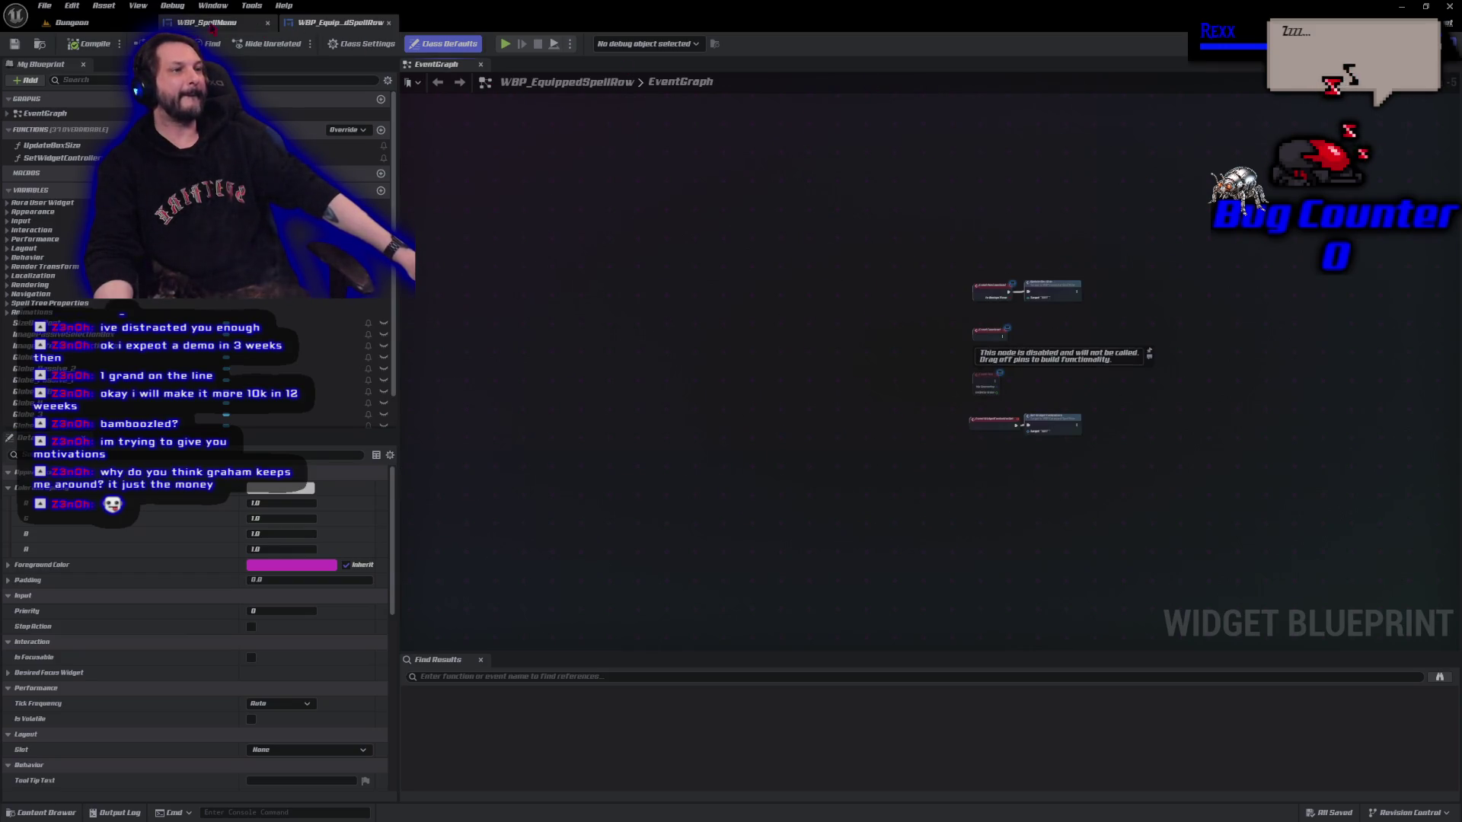
{"action": "left_click", "coordinate": [207, 23]}
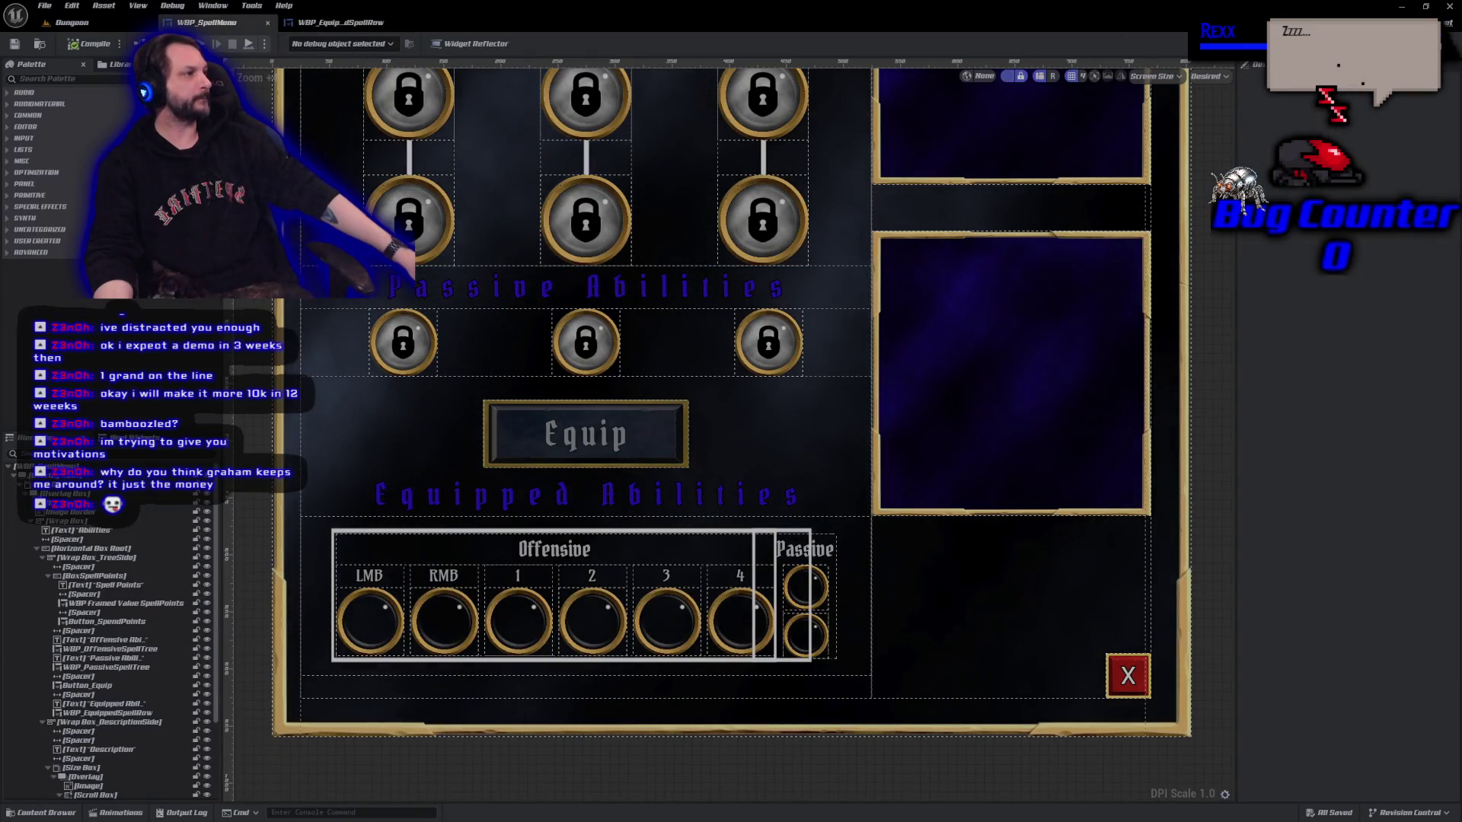
{"action": "left_click", "coordinate": [1431, 43]}
{"action": "scroll", "coordinate": [847, 499], "scroll_direction": "down", "scroll_amount": 5}
{"action": "scroll", "coordinate": [641, 521], "scroll_direction": "up", "scroll_amount": 5}
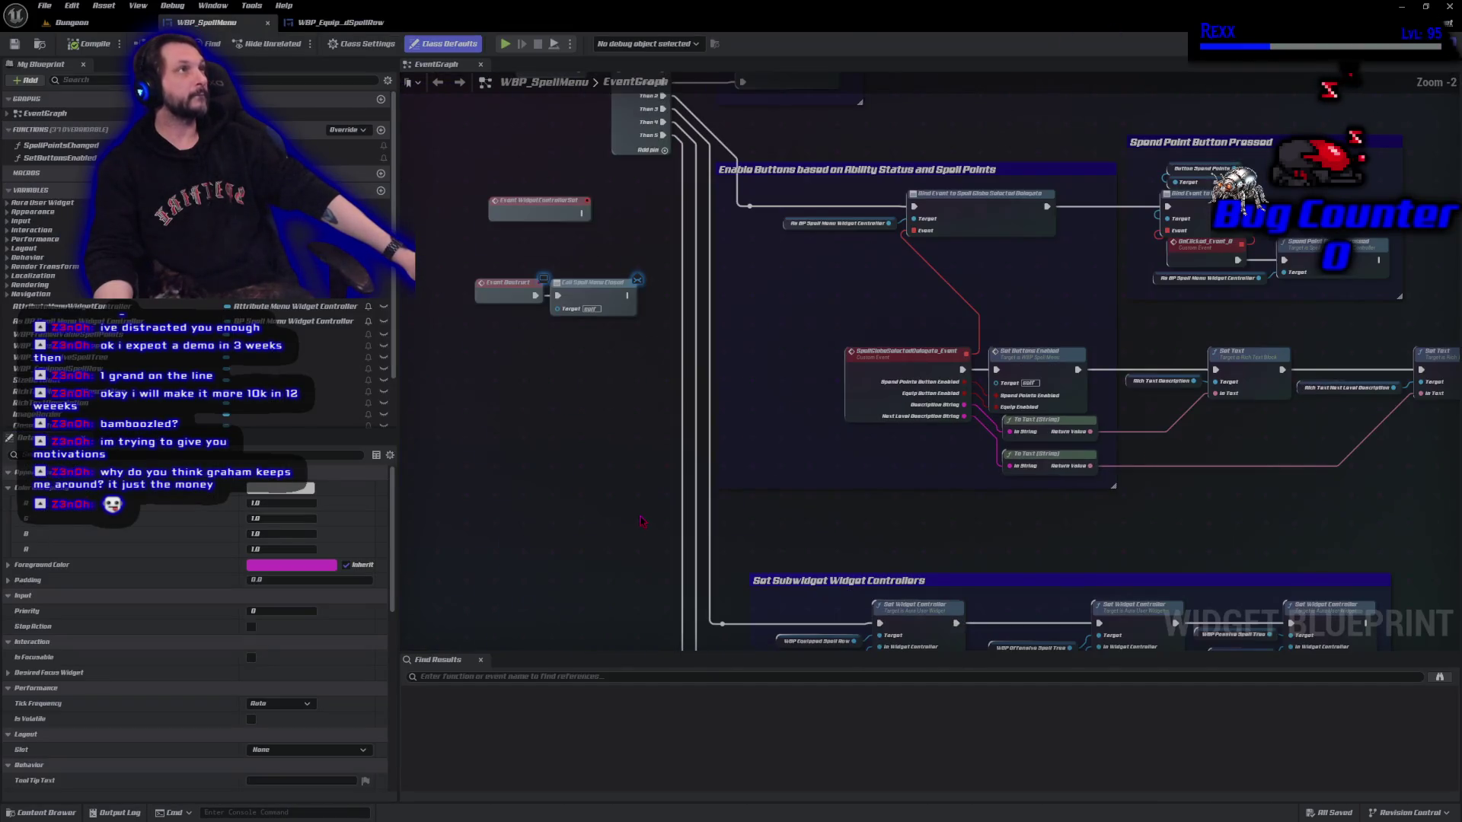
Line up both To Text (String) nodes beside their Set Text nodes, then select them with the Rich Text variables.
{"action": "scroll", "coordinate": [641, 519], "scroll_direction": "down", "scroll_amount": 5}
{"action": "scroll", "coordinate": [798, 521], "scroll_direction": "up", "scroll_amount": 5}
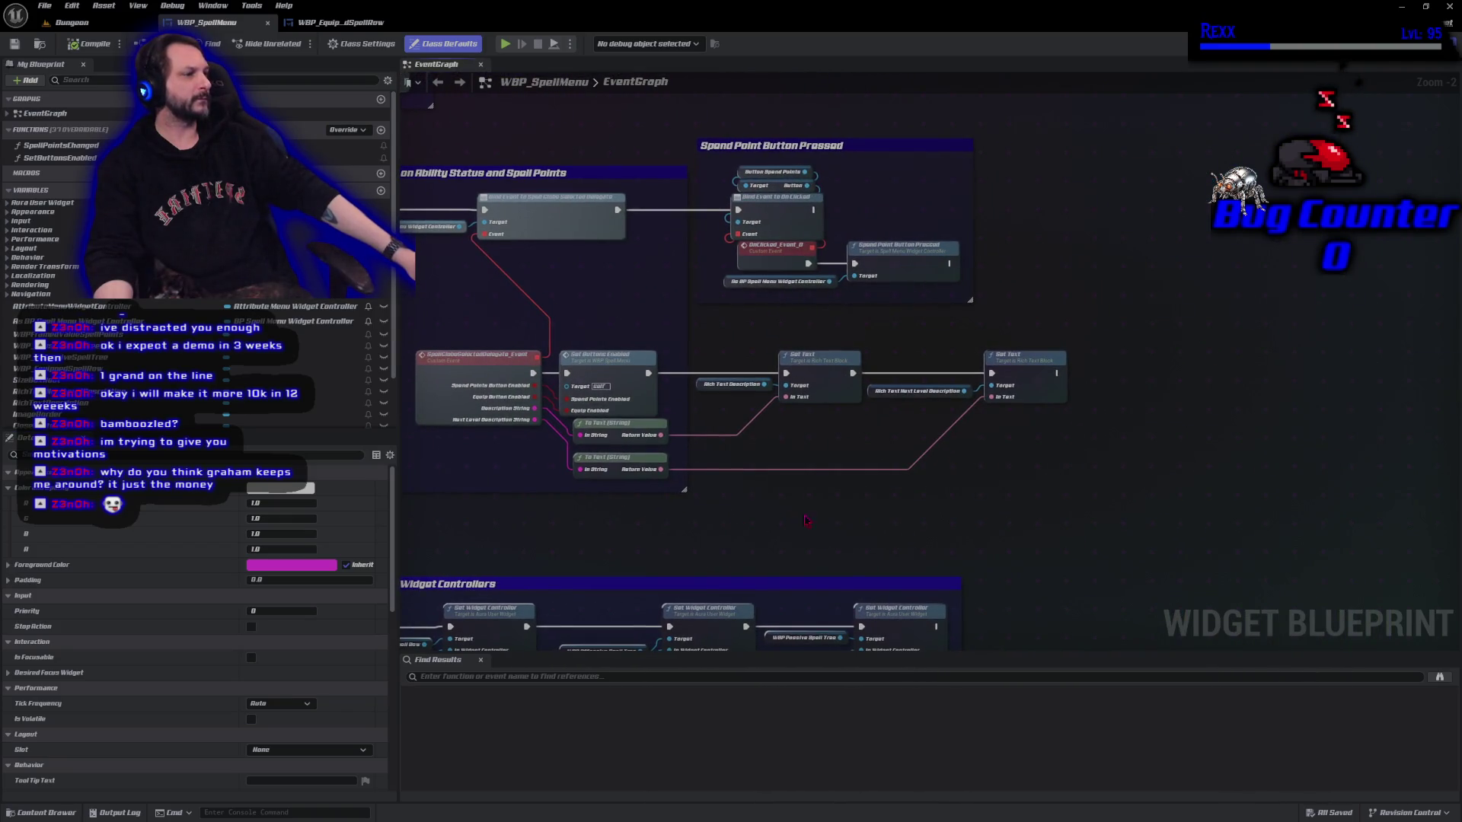
{"action": "scroll", "coordinate": [854, 263], "scroll_direction": "down", "scroll_amount": 4}
{"action": "scroll", "coordinate": [930, 432], "scroll_direction": "up", "scroll_amount": 6}
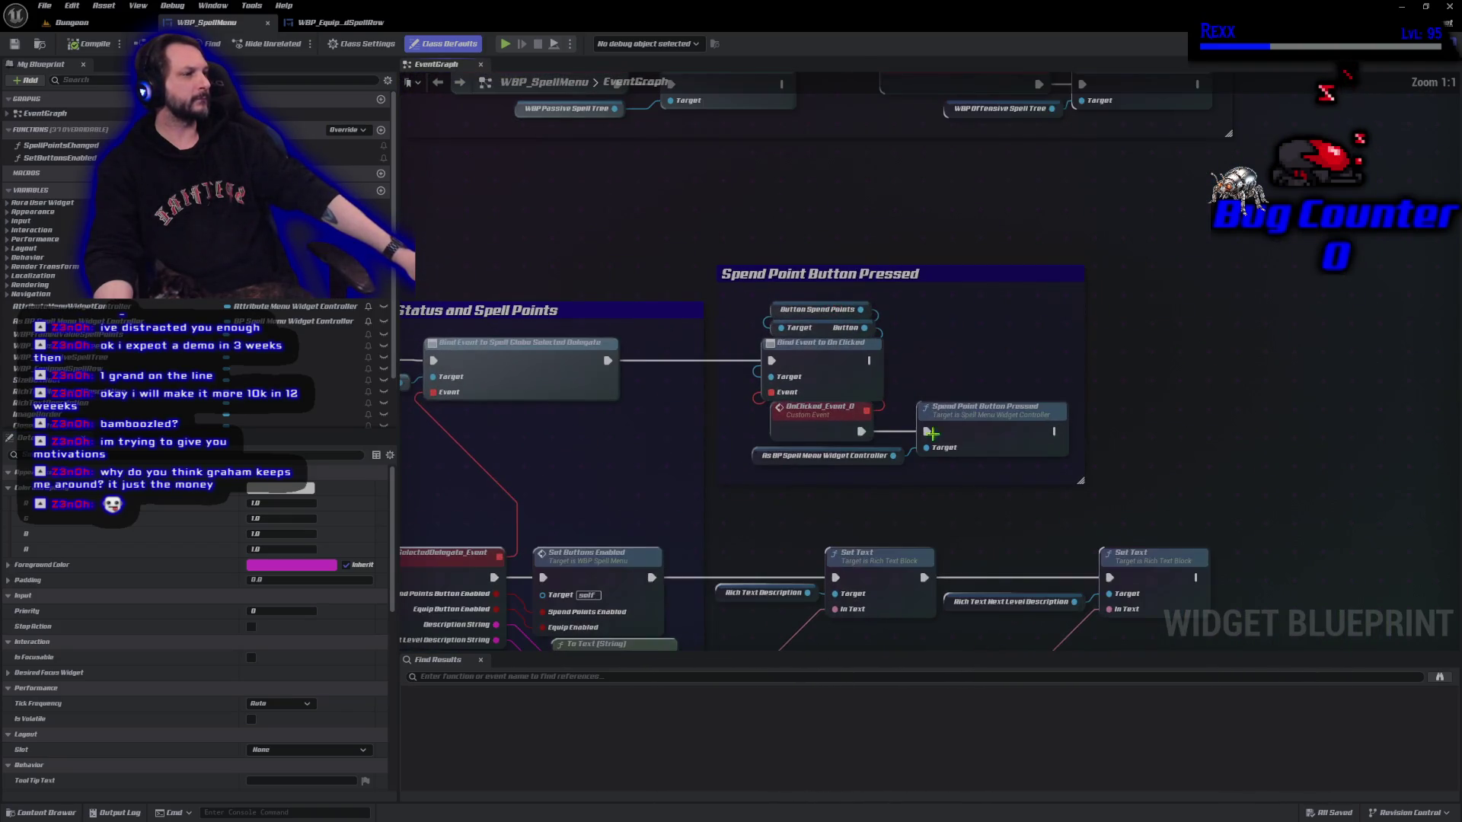
{"action": "left_click_drag", "start_coordinate": [974, 519], "coordinate": [733, 525]}
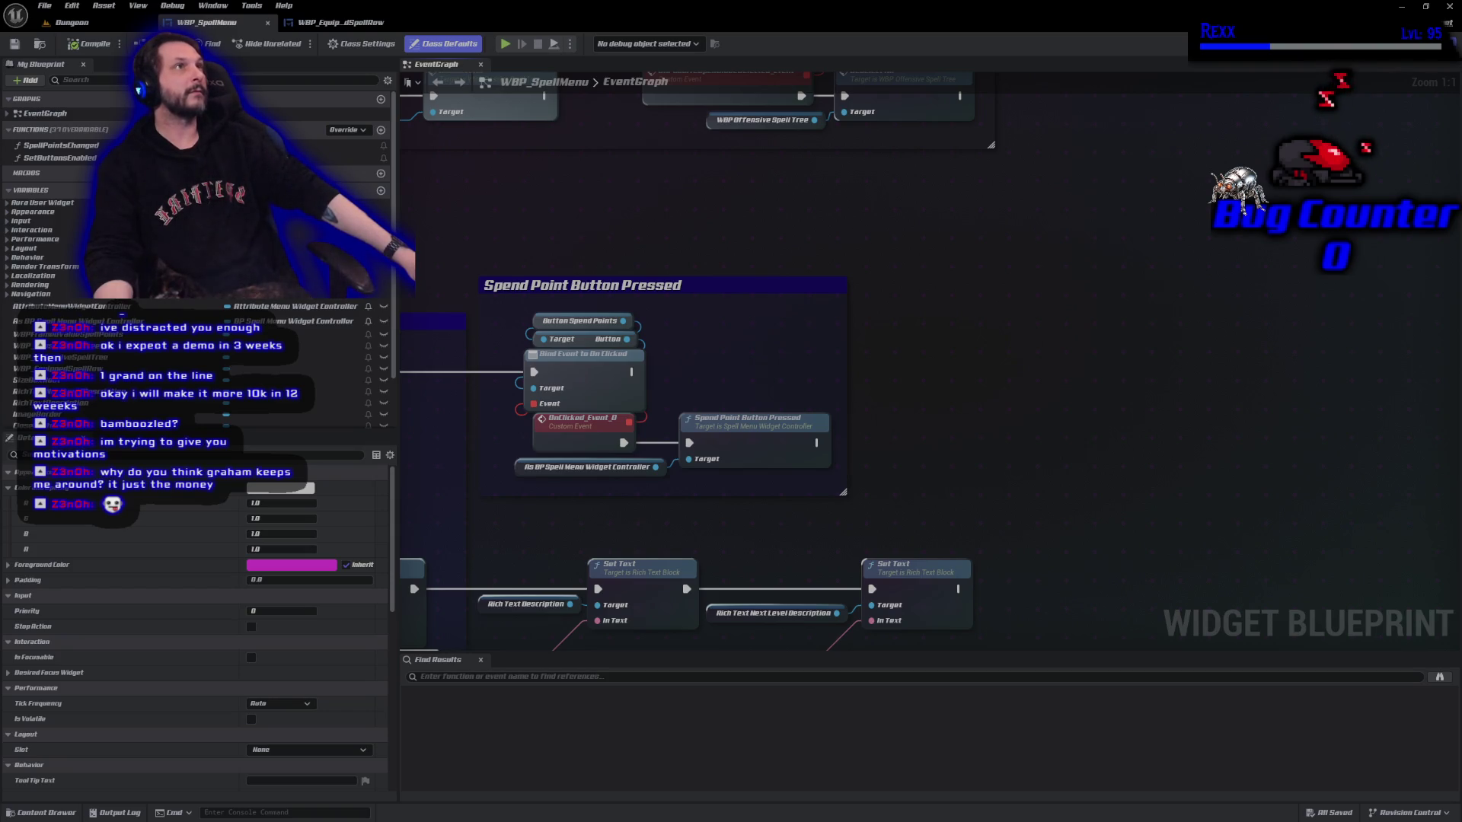
{"action": "left_click_drag", "start_coordinate": [946, 504], "coordinate": [1127, 279]}
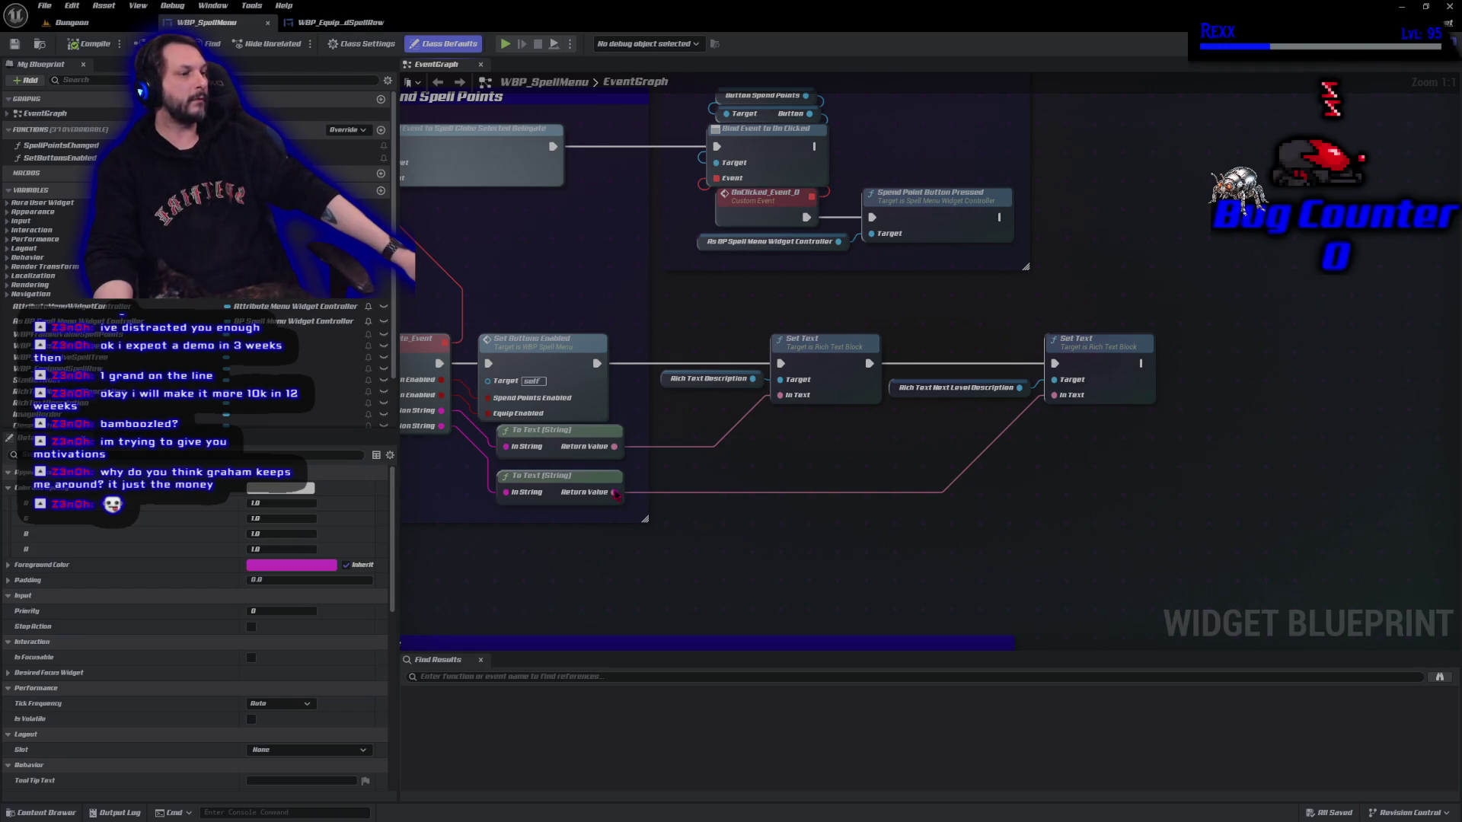
{"action": "mouse_move", "coordinate": [583, 475]}
{"action": "left_mouse_down"}
{"action": "mouse_move", "coordinate": [930, 501]}
{"action": "mouse_move", "coordinate": [872, 513]}
{"action": "mouse_move", "coordinate": [926, 496]}
{"action": "left_mouse_up"}
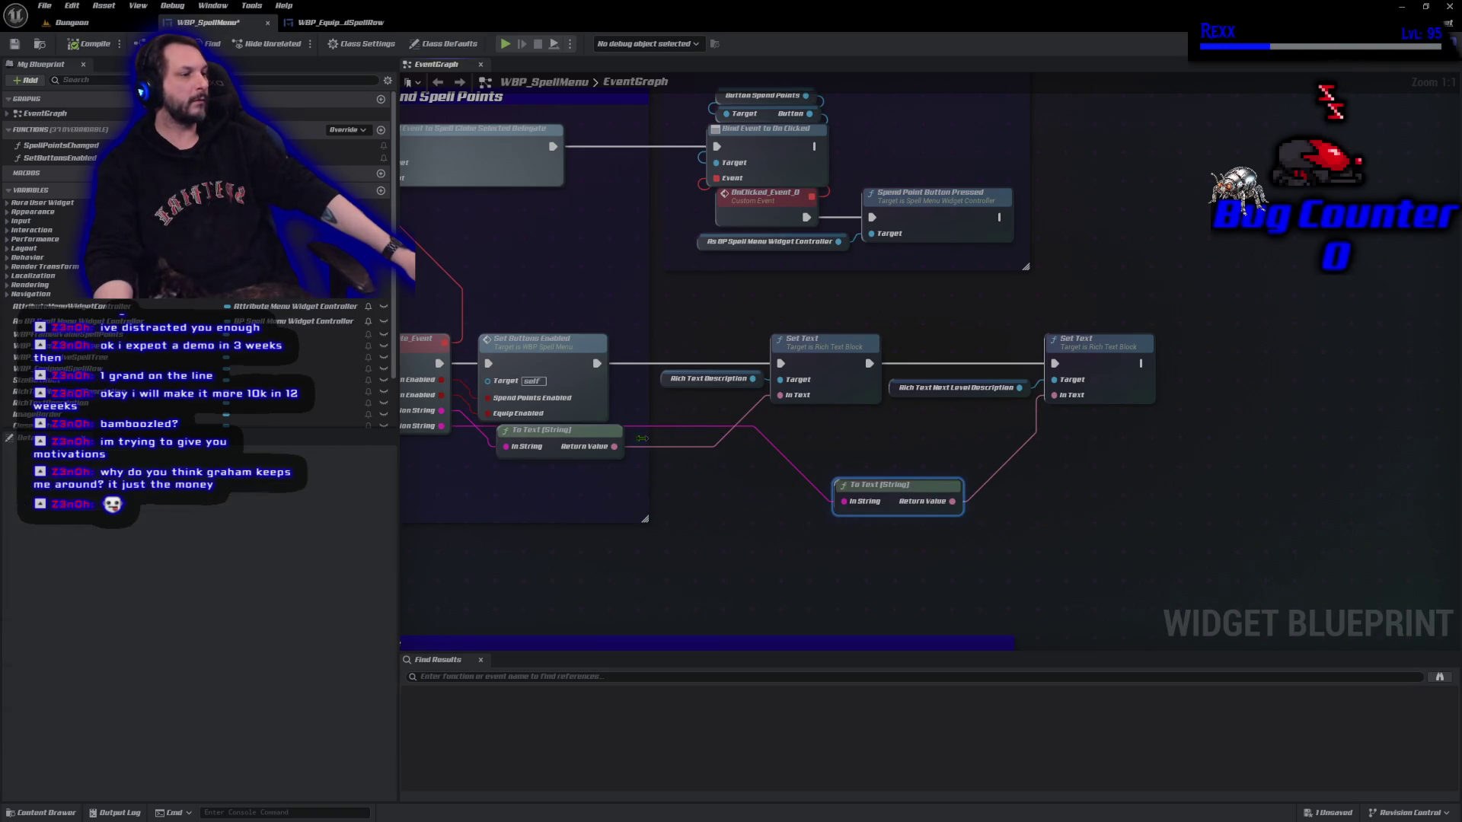
{"action": "mouse_move", "coordinate": [590, 444]}
{"action": "left_mouse_down"}
{"action": "mouse_move", "coordinate": [648, 481]}
{"action": "mouse_move", "coordinate": [717, 418]}
{"action": "left_mouse_up"}
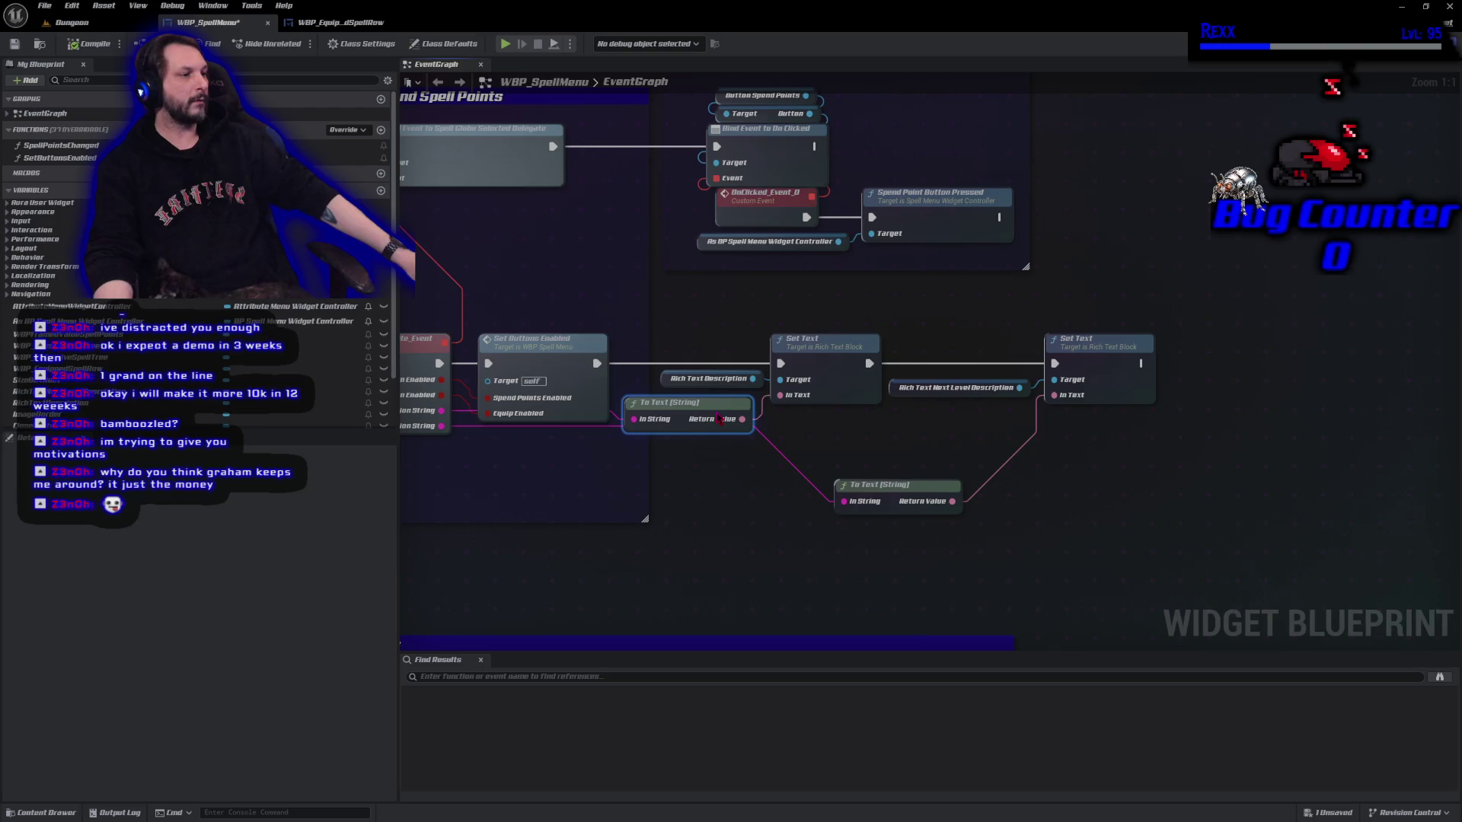
{"action": "left_click_drag", "start_coordinate": [835, 481], "coordinate": [936, 426]}
{"action": "mouse_move", "coordinate": [675, 522]}
{"action": "left_mouse_down"}
{"action": "mouse_move", "coordinate": [1093, 300]}
{"action": "mouse_move", "coordinate": [1099, 370]}
{"action": "left_mouse_up"}
{"action": "right_click", "coordinate": [1098, 370]}
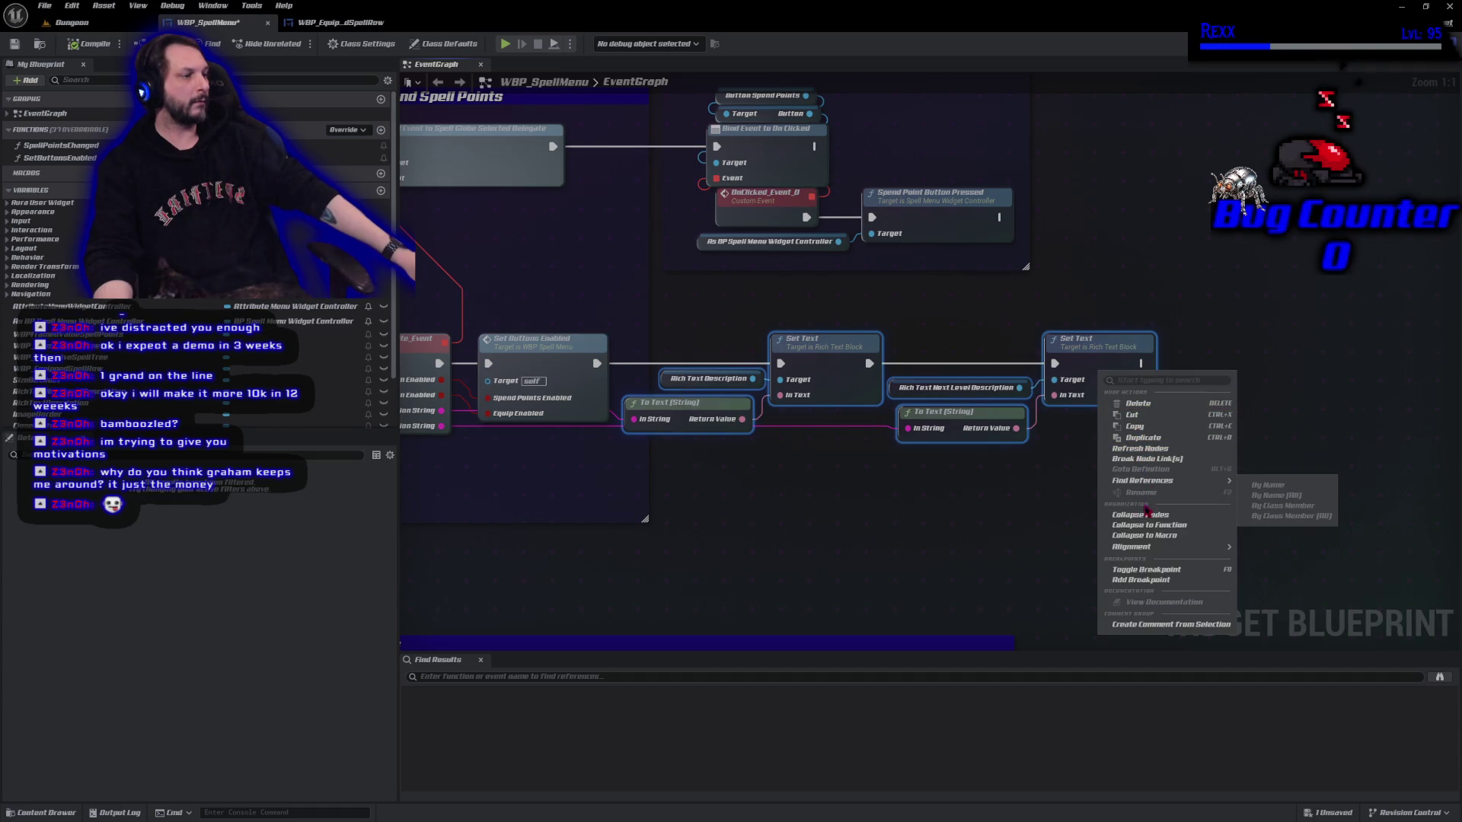
Collapse the selected nodes into a function named SetDescriptions, compile, and place its call after Set Buttons Enabled.
{"action": "left_click", "coordinate": [1150, 527]}
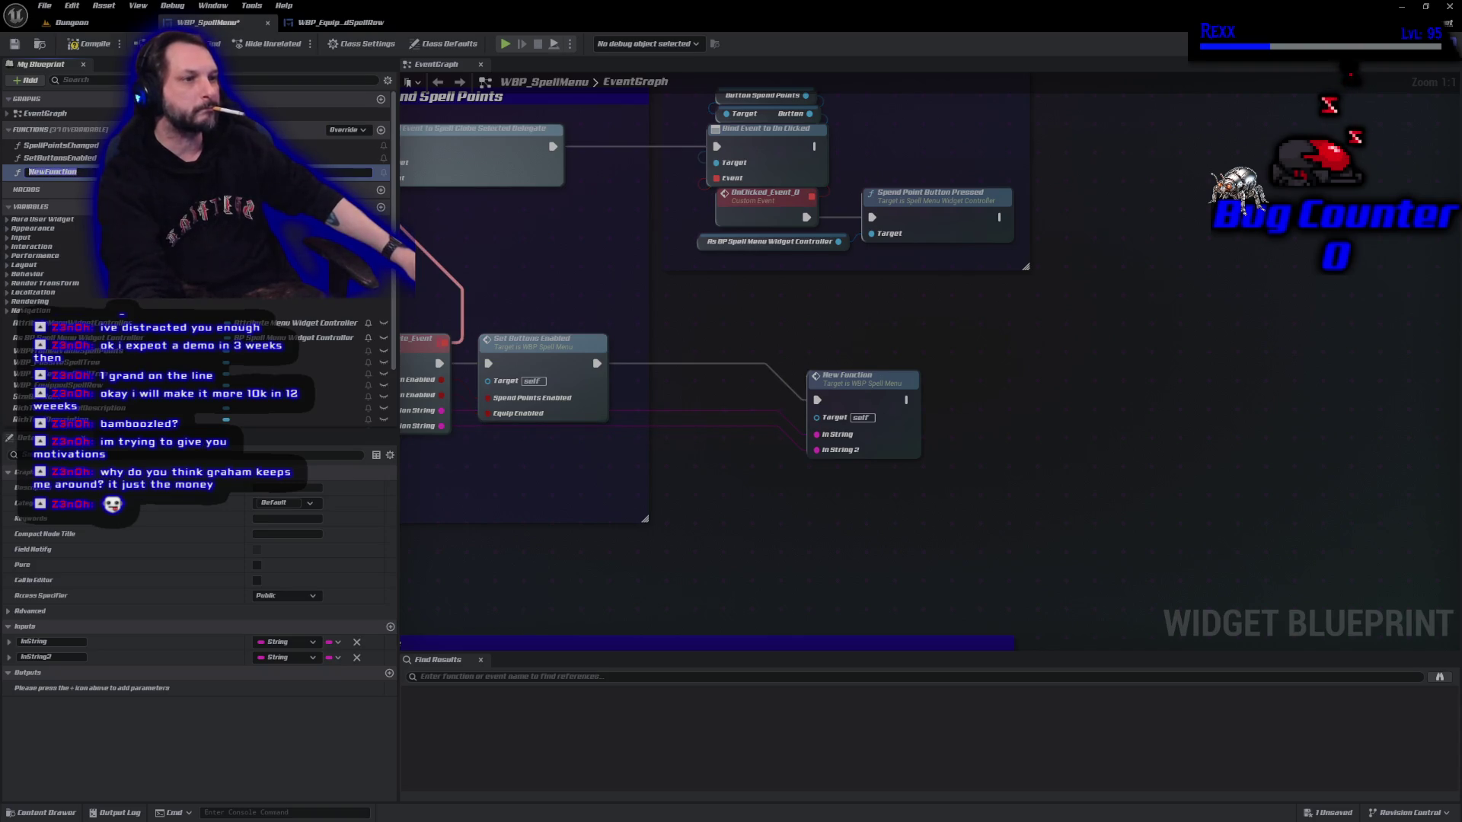
{"action": "type", "text": "Set"}
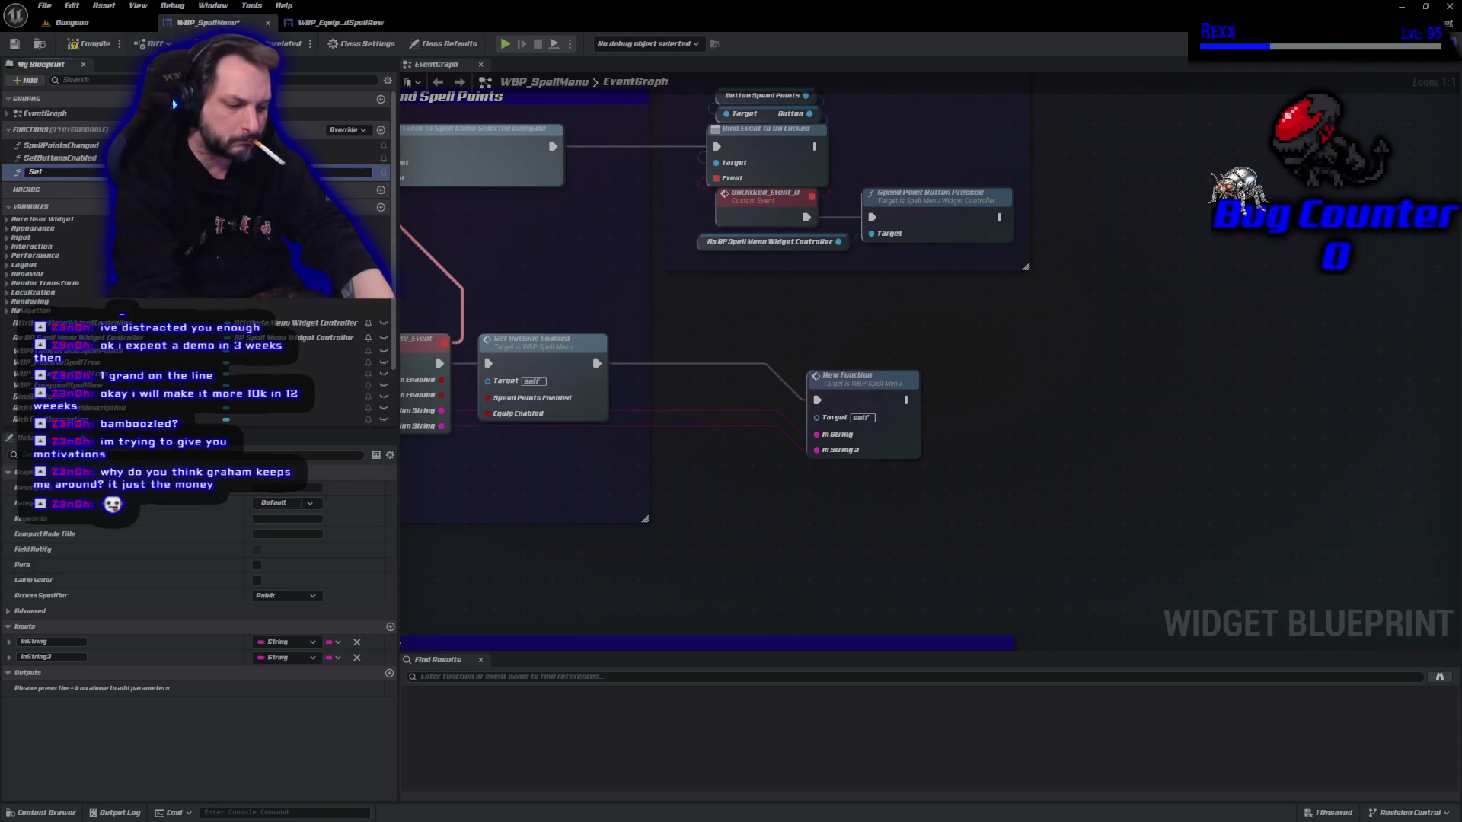
{"action": "type", "text": "Descri"}
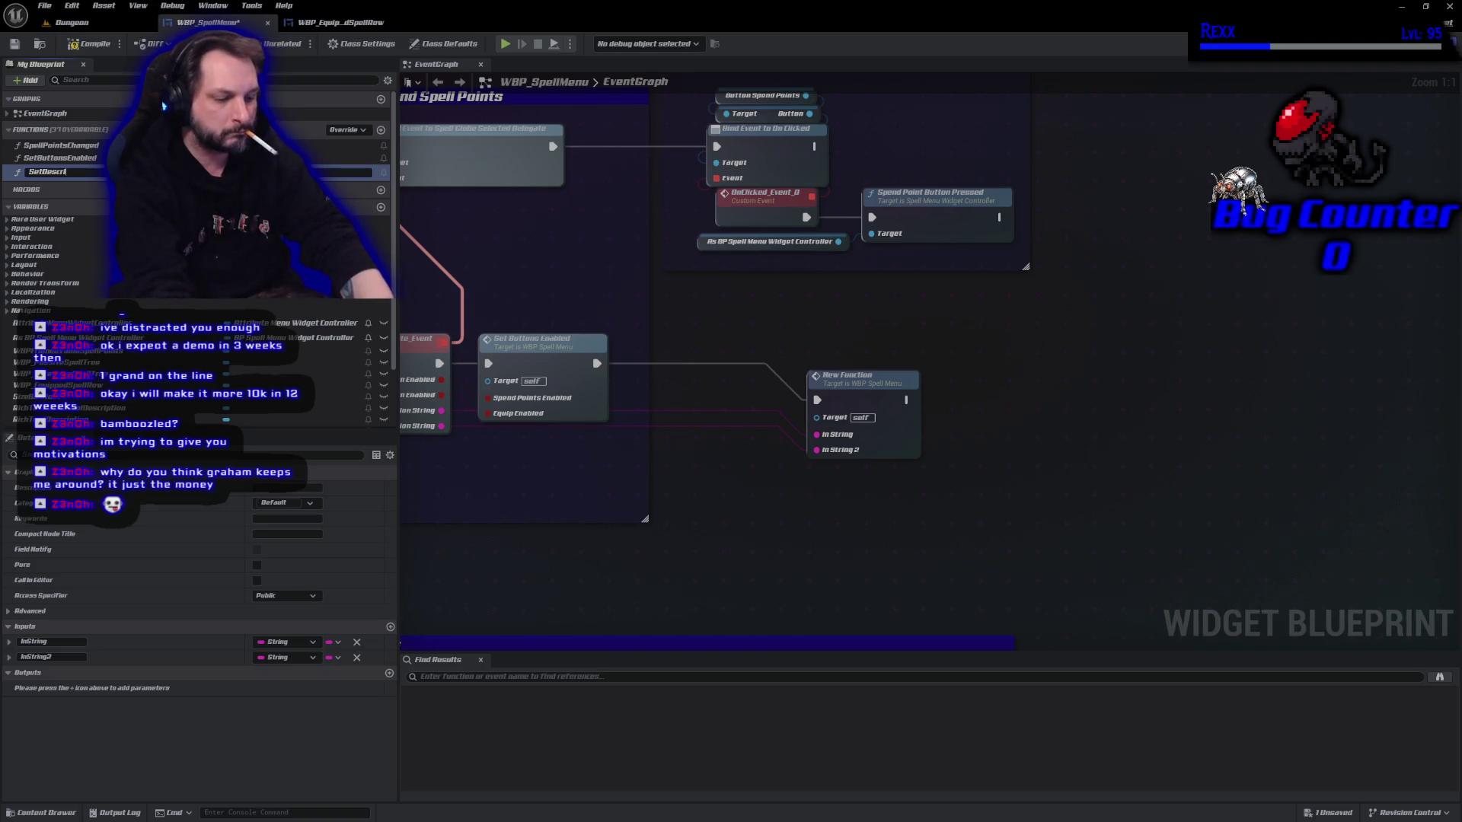
{"action": "type", "text": "pttions"}
{"action": "key", "text": "Return"}
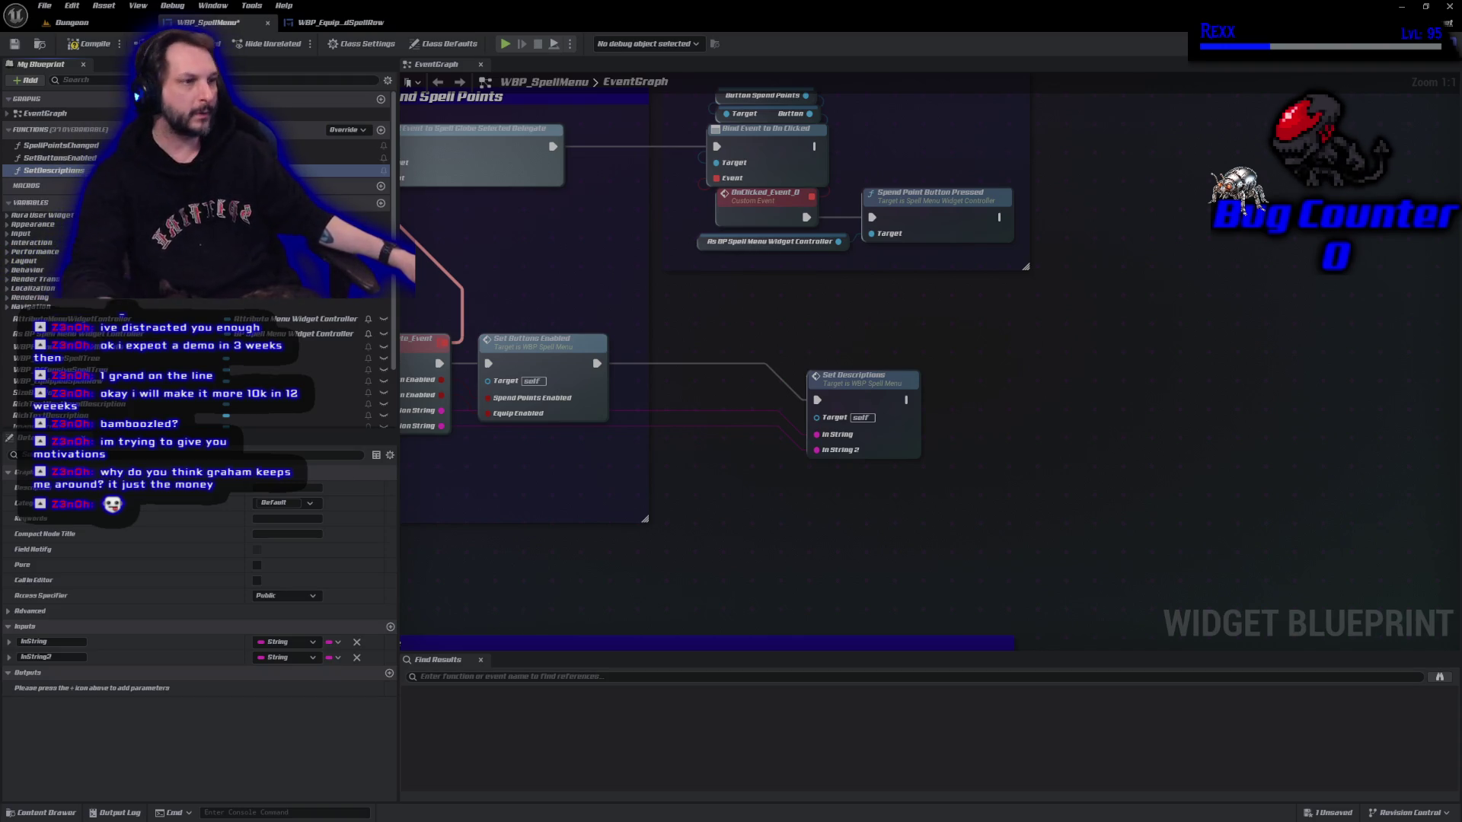
{"action": "left_click", "coordinate": [97, 47]}
{"action": "mouse_move", "coordinate": [884, 400]}
{"action": "left_mouse_down"}
{"action": "mouse_move", "coordinate": [857, 365]}
{"action": "mouse_move", "coordinate": [734, 360]}
{"action": "left_mouse_up"}
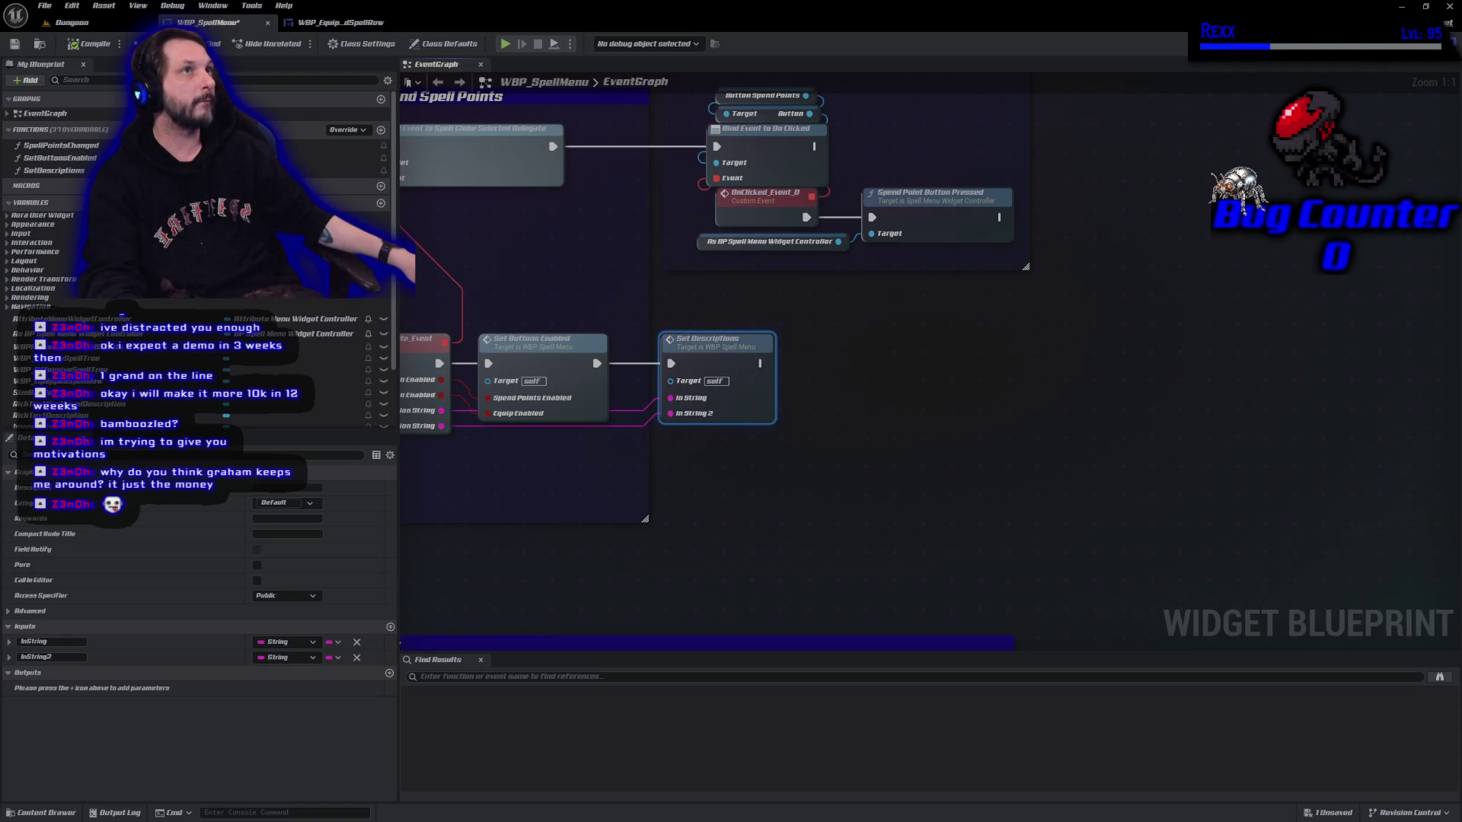
Rename the first SetDescriptions input from InString to Description.
{"action": "left_click_drag", "start_coordinate": [536, 543], "coordinate": [677, 553]}
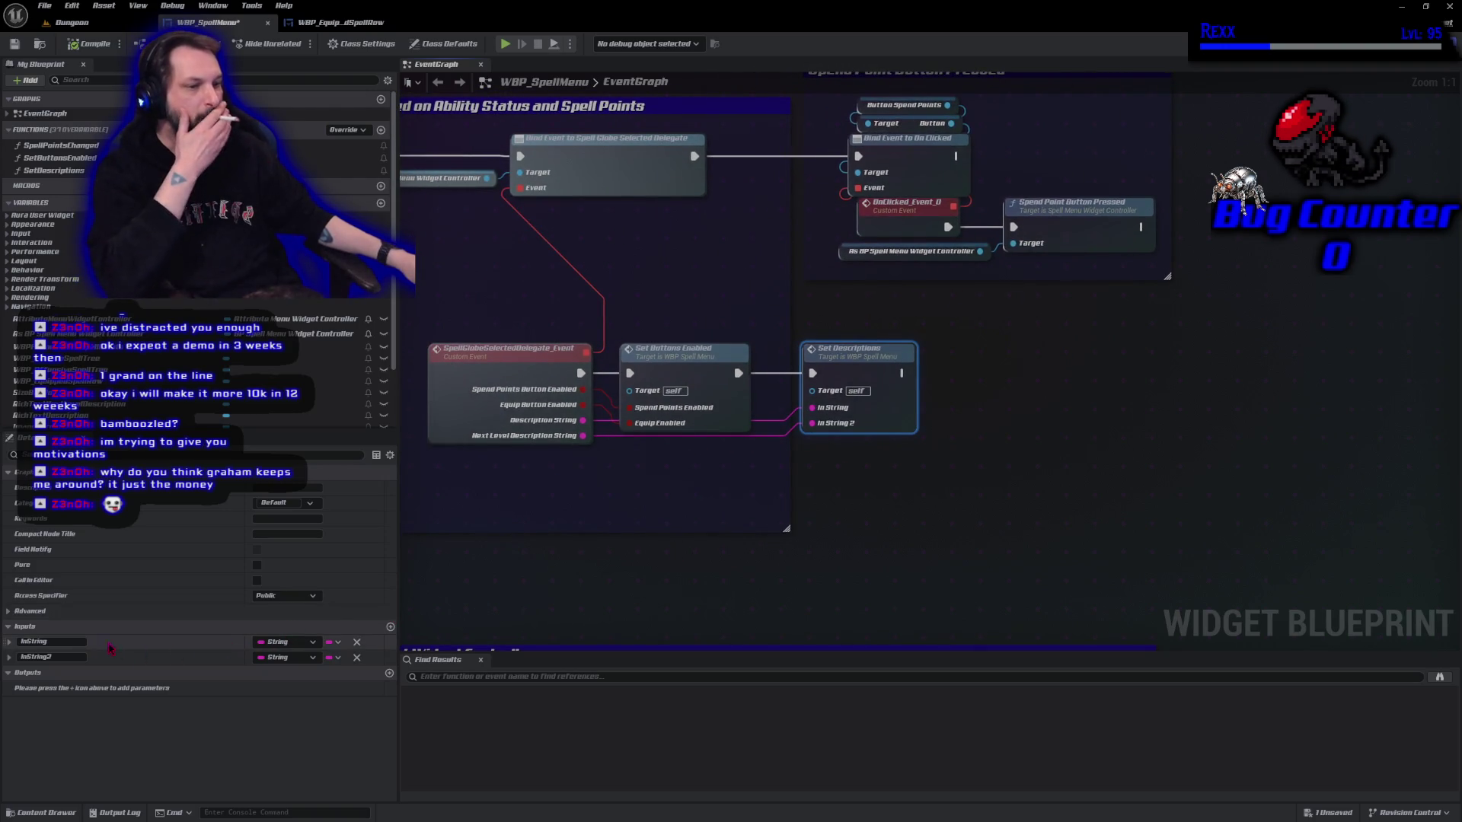
{"action": "left_click", "coordinate": [66, 642]}
{"action": "double_click", "coordinate": [65, 642]}
{"action": "type", "text": "Description"}
{"action": "key", "text": "Return"}
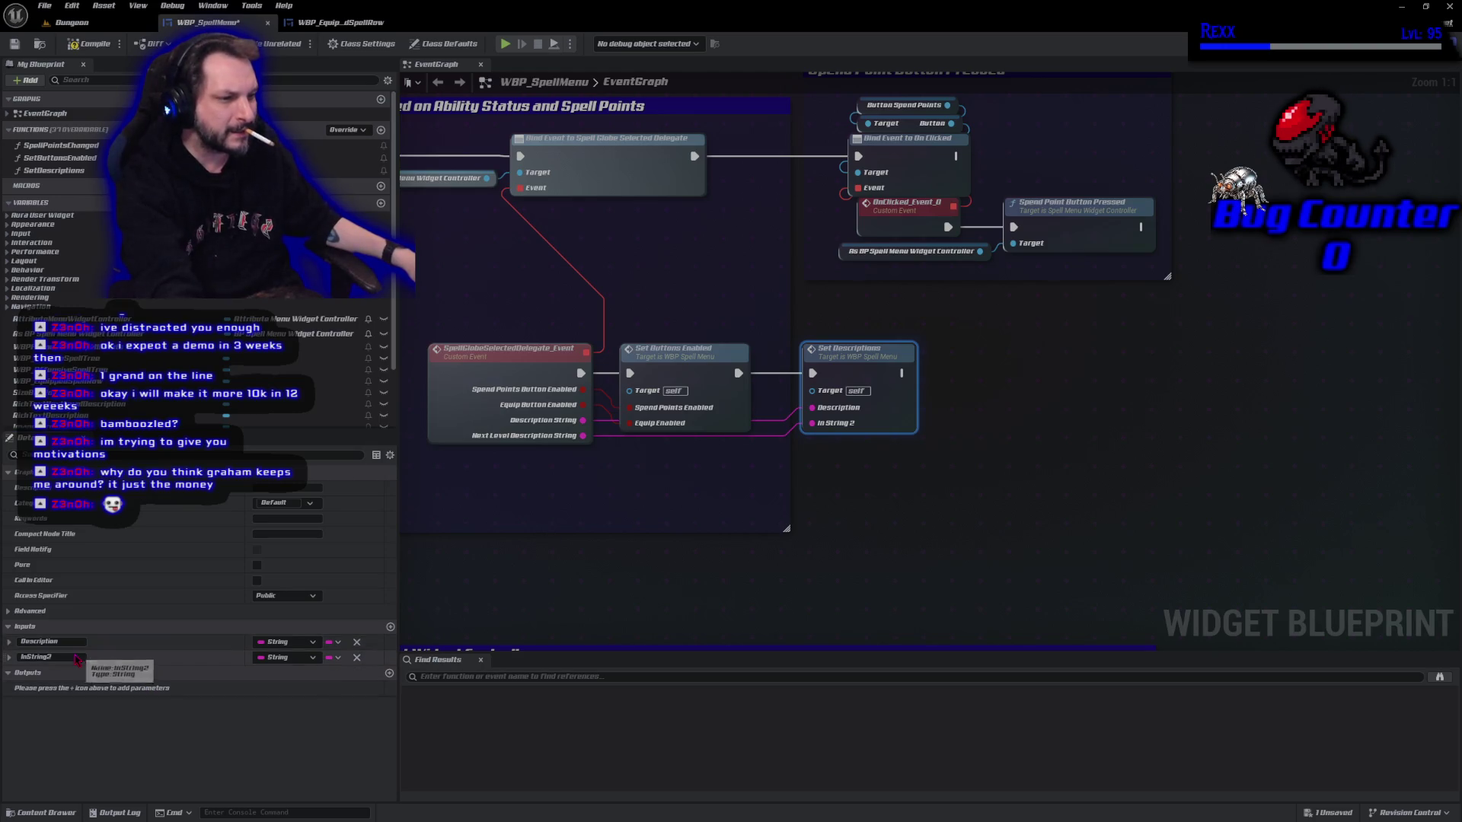
Rename InString2 to NextLevelDescription and save the WBP_SpellMenu blueprint.
{"action": "left_click", "coordinate": [42, 642]}
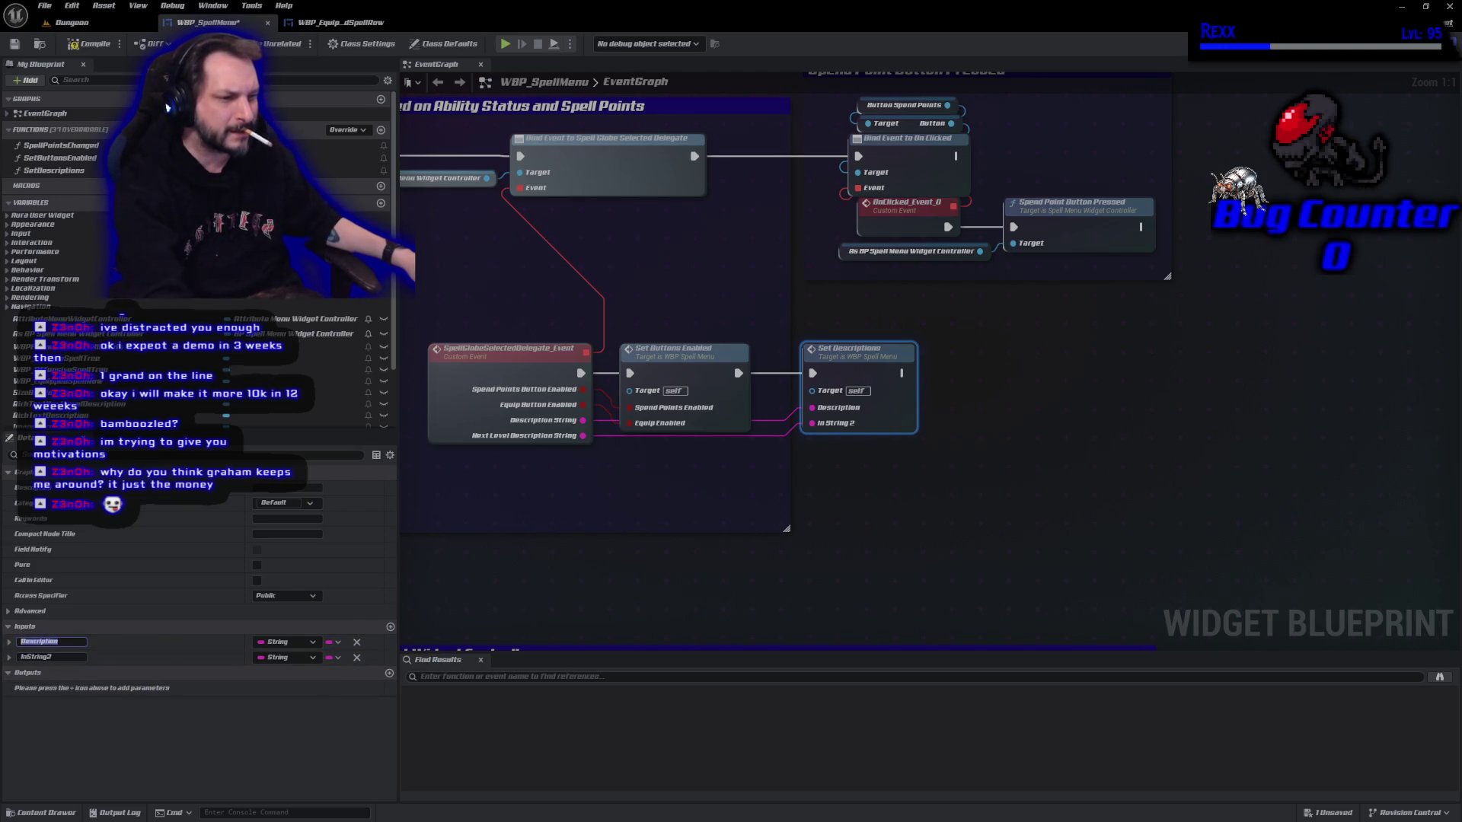
{"action": "left_click", "coordinate": [39, 657]}
{"action": "type", "text": "NextLevel"}
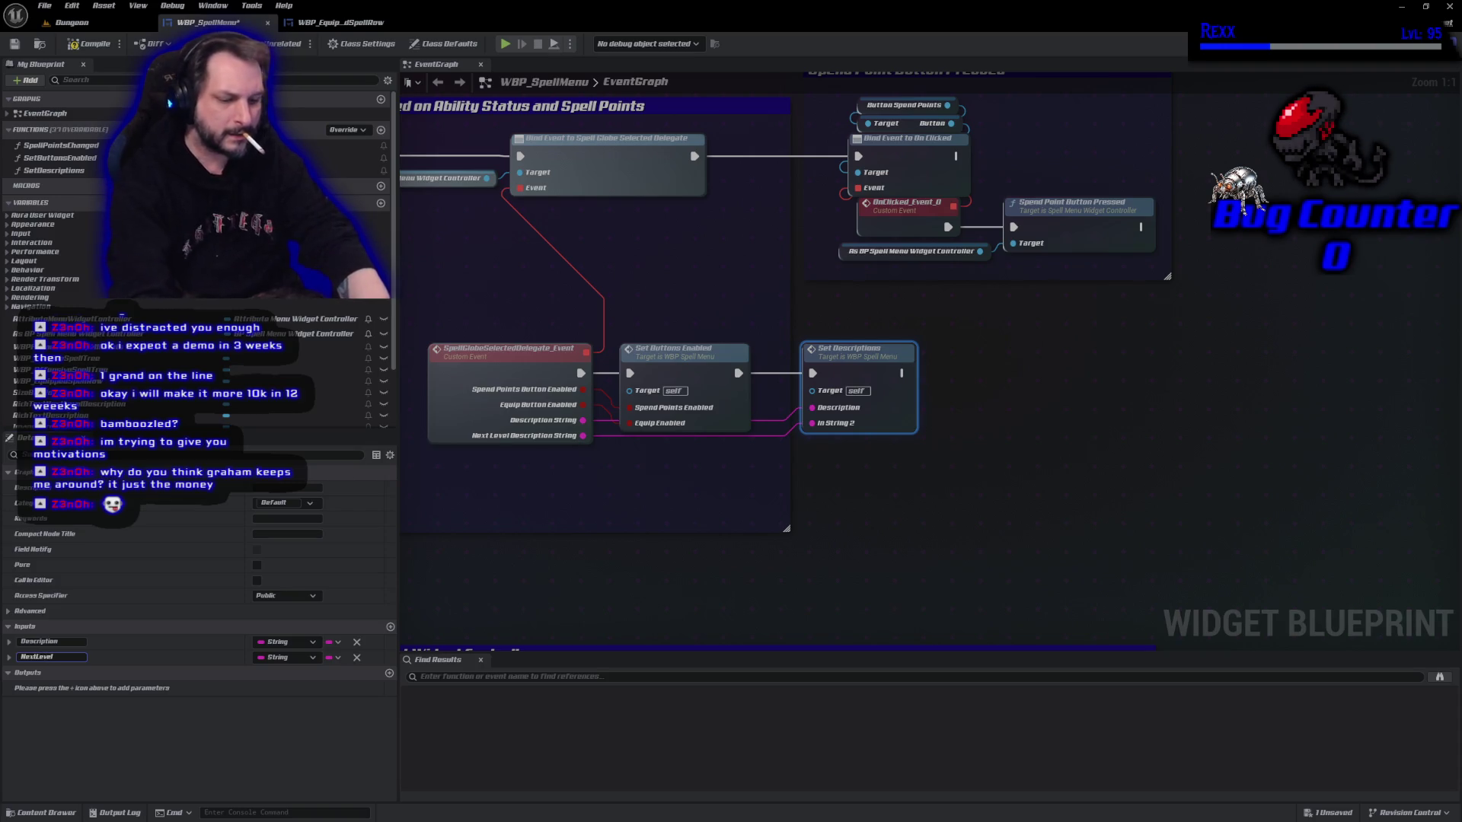
{"action": "type", "text": "Description"}
{"action": "key", "text": "Return"}
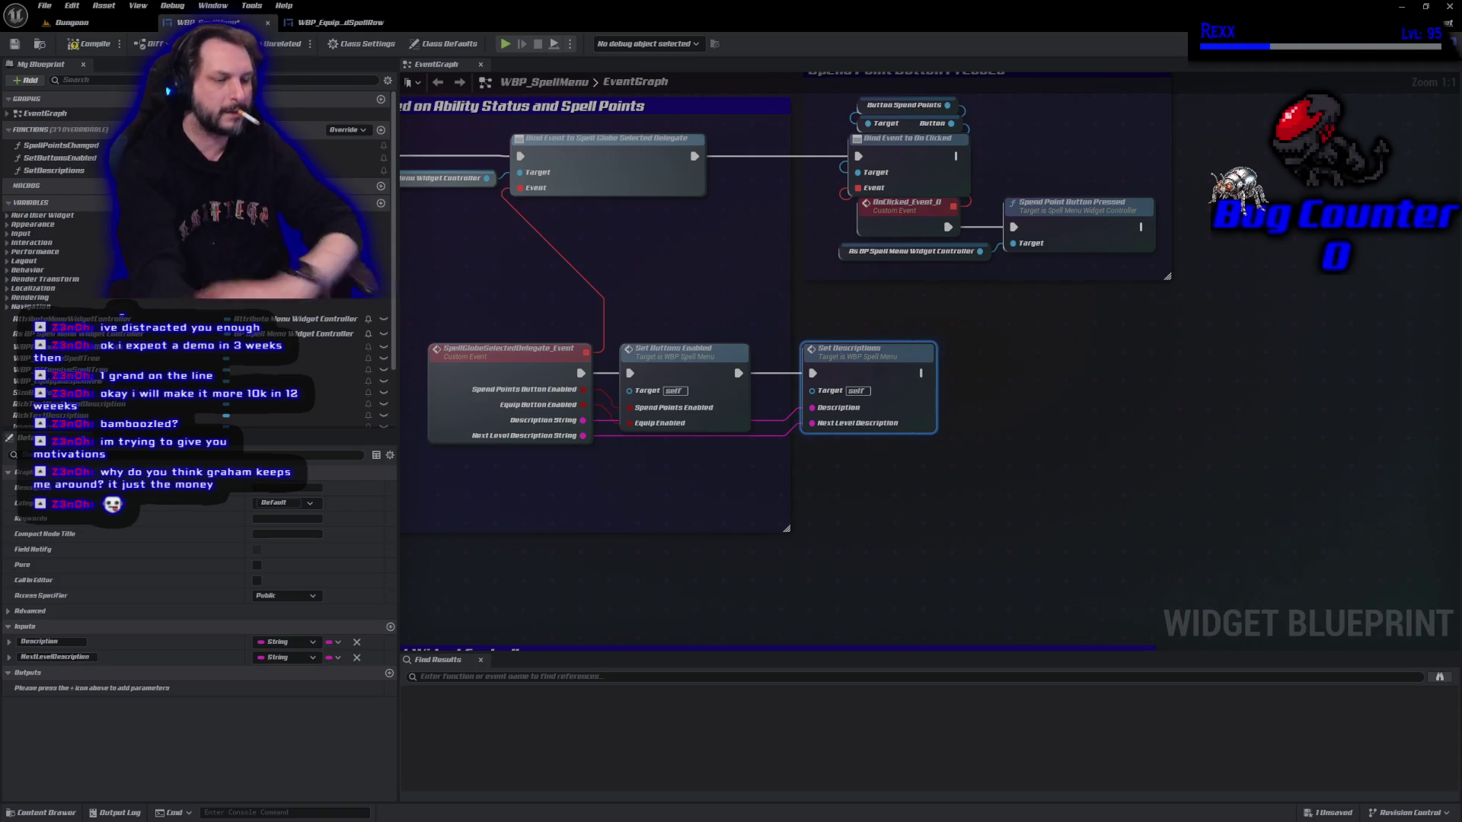
{"action": "key", "text": "ctrl+s"}
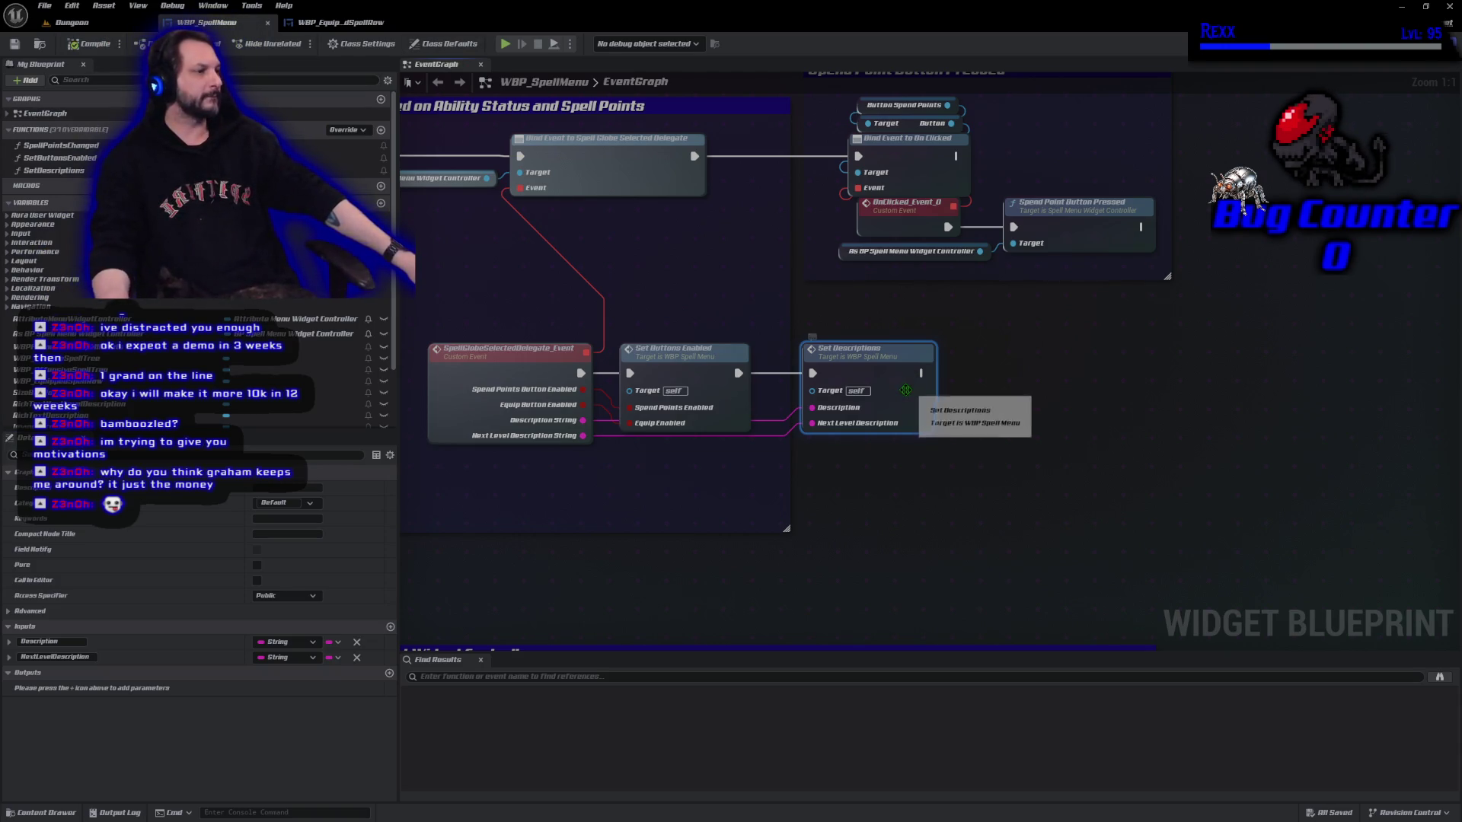
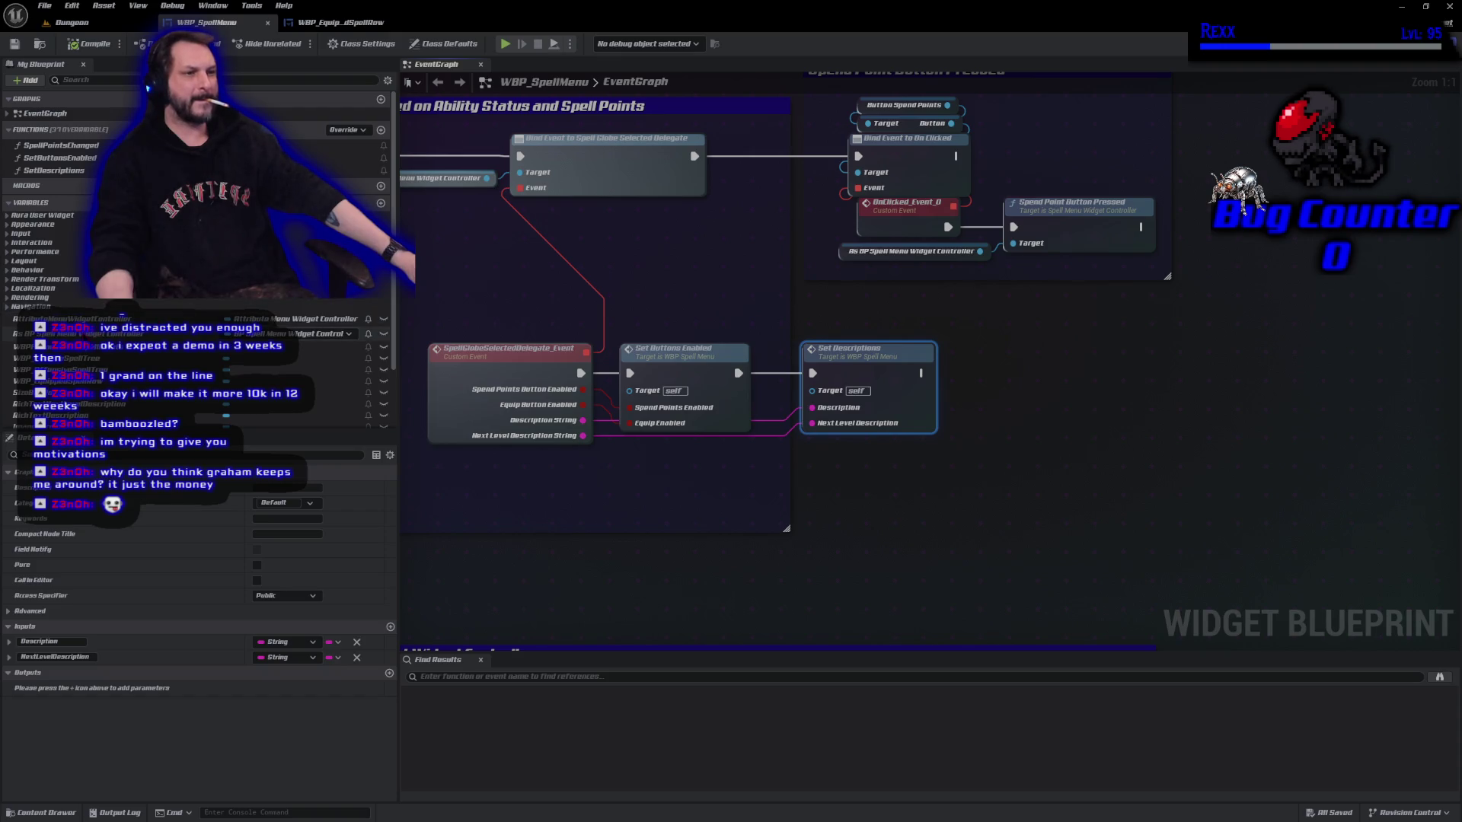
Add a Get node for the spell menu widget controller, moving the Spend Point Button Pressed group right to make room.
{"action": "left_click", "coordinate": [319, 333]}
{"action": "mouse_move", "coordinate": [320, 333]}
{"action": "left_mouse_down"}
{"action": "mouse_move", "coordinate": [958, 512]}
{"action": "mouse_move", "coordinate": [1069, 392]}
{"action": "mouse_move", "coordinate": [1254, 268]}
{"action": "left_mouse_up"}
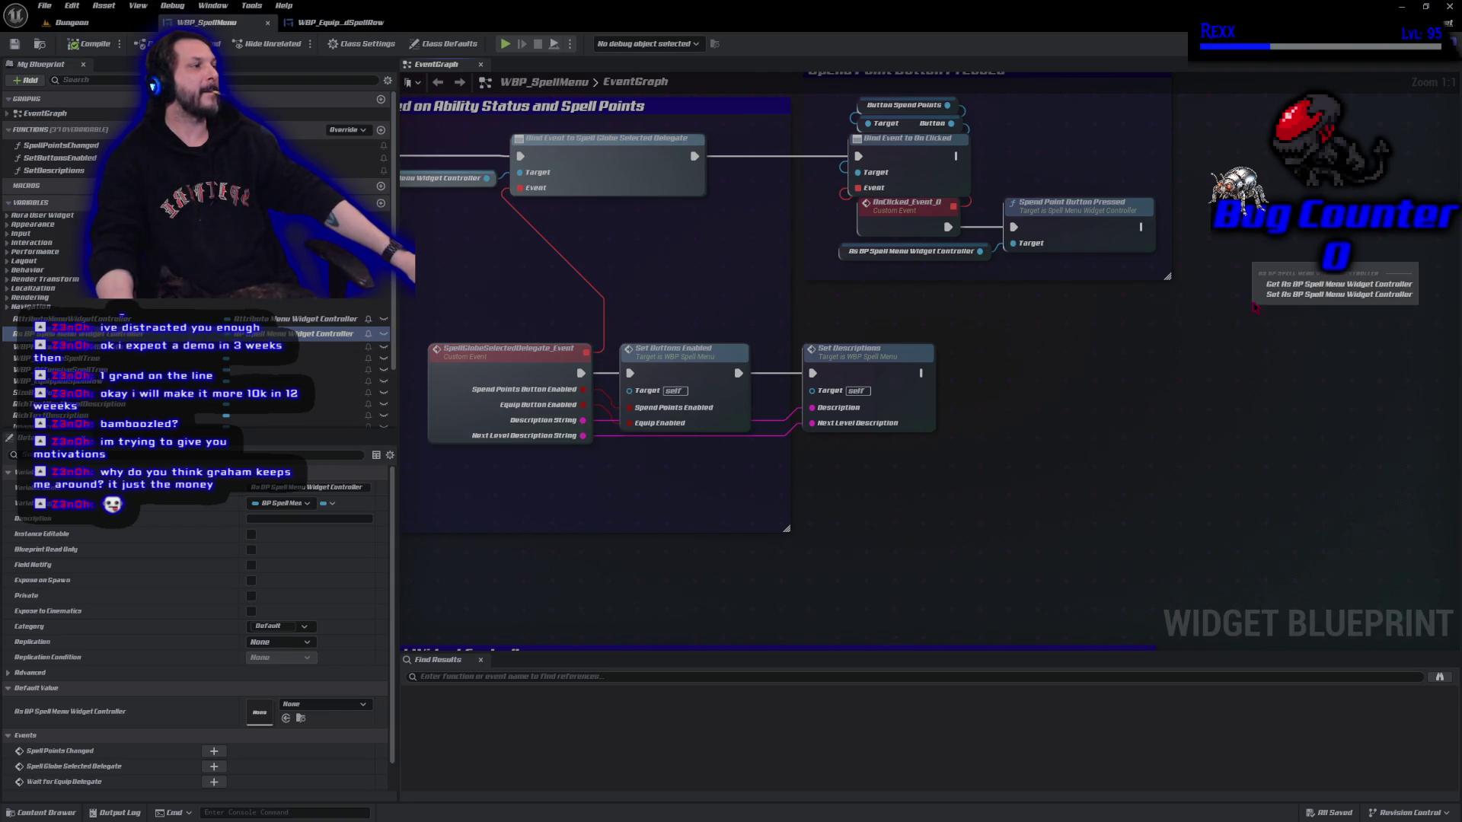
{"action": "left_click", "coordinate": [1338, 284]}
{"action": "mouse_move", "coordinate": [1264, 293]}
{"action": "left_mouse_down"}
{"action": "mouse_move", "coordinate": [946, 496]}
{"action": "mouse_move", "coordinate": [894, 414]}
{"action": "left_mouse_up"}
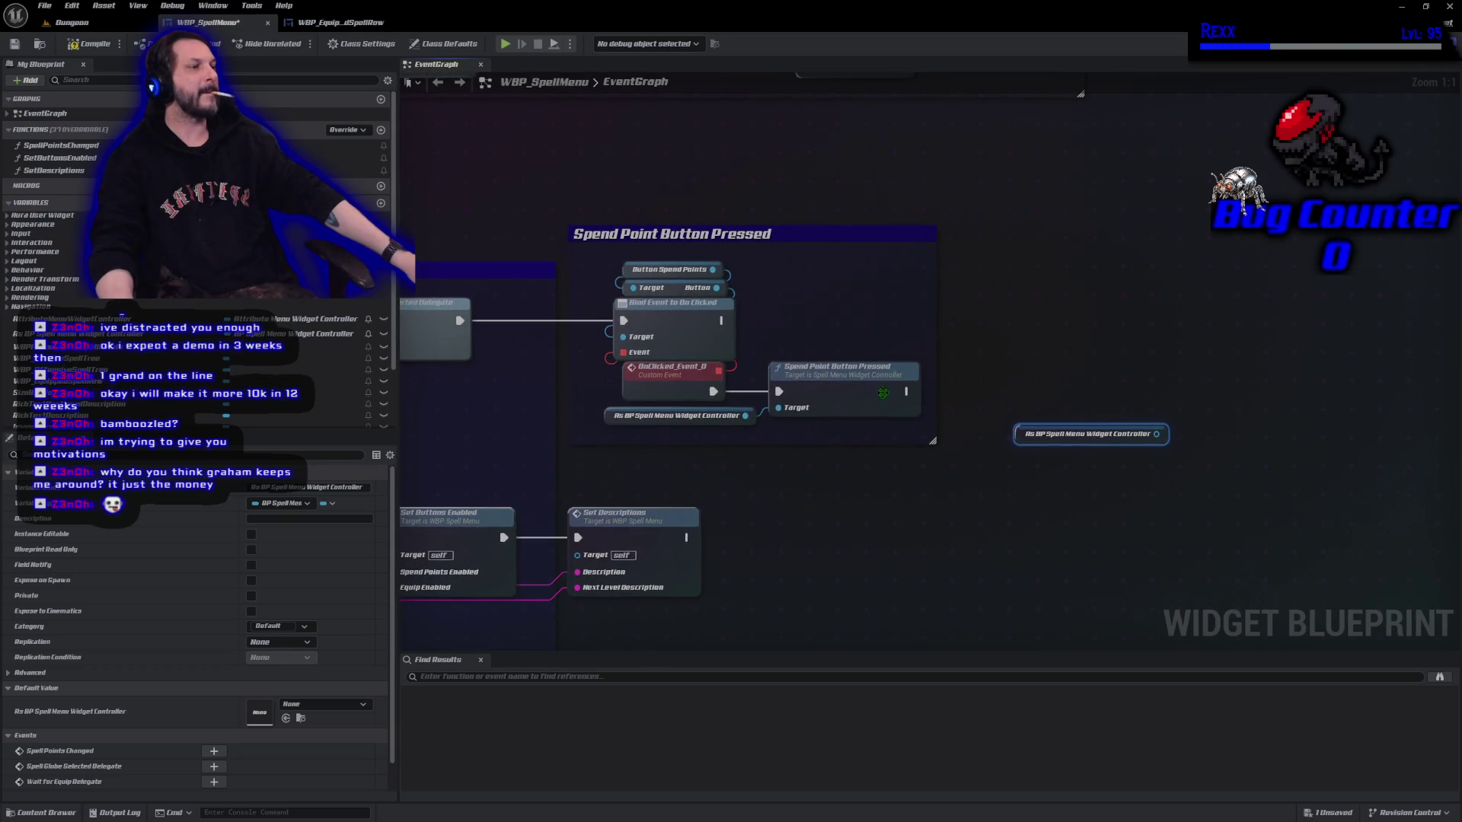
{"action": "left_click_drag", "start_coordinate": [841, 242], "coordinate": [1338, 242]}
{"action": "left_click_drag", "start_coordinate": [1020, 437], "coordinate": [590, 374]}
From the controller getter, assign Wait For Equip Delegate to create a bound custom event.
{"action": "left_click_drag", "start_coordinate": [727, 369], "coordinate": [775, 364]}
{"action": "type", "text": "assign"}
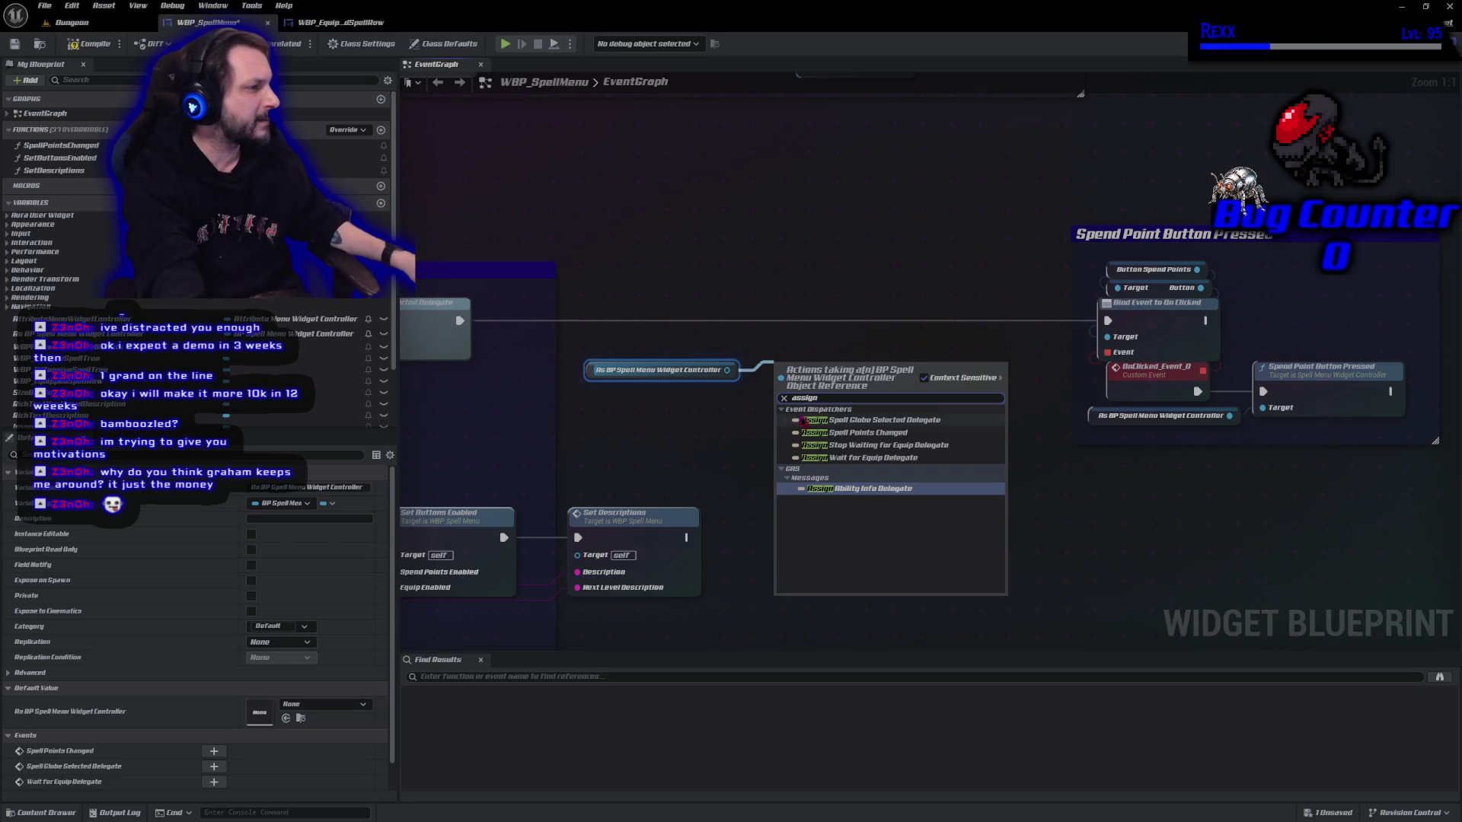
{"action": "left_click", "coordinate": [834, 458]}
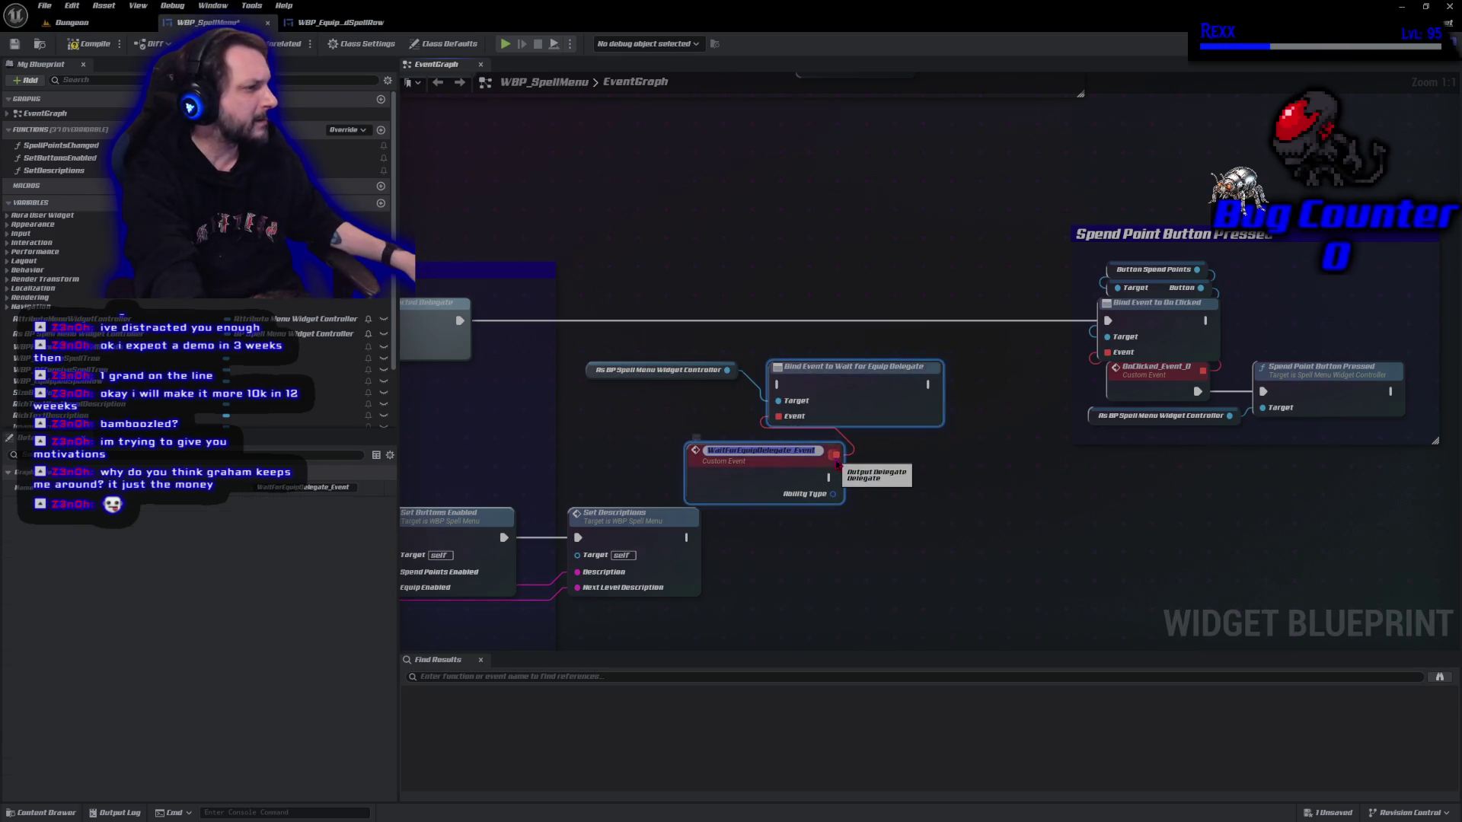
Wire the Wait For Equip binding's execution in before the On Clicked binding, tidy WaitForEquipDelegate_Event beside it, and compile.
{"action": "left_click", "coordinate": [647, 426]}
{"action": "mouse_move", "coordinate": [460, 321]}
{"action": "left_mouse_down"}
{"action": "mouse_move", "coordinate": [815, 399]}
{"action": "mouse_move", "coordinate": [778, 385]}
{"action": "mouse_move", "coordinate": [816, 320]}
{"action": "left_mouse_up"}
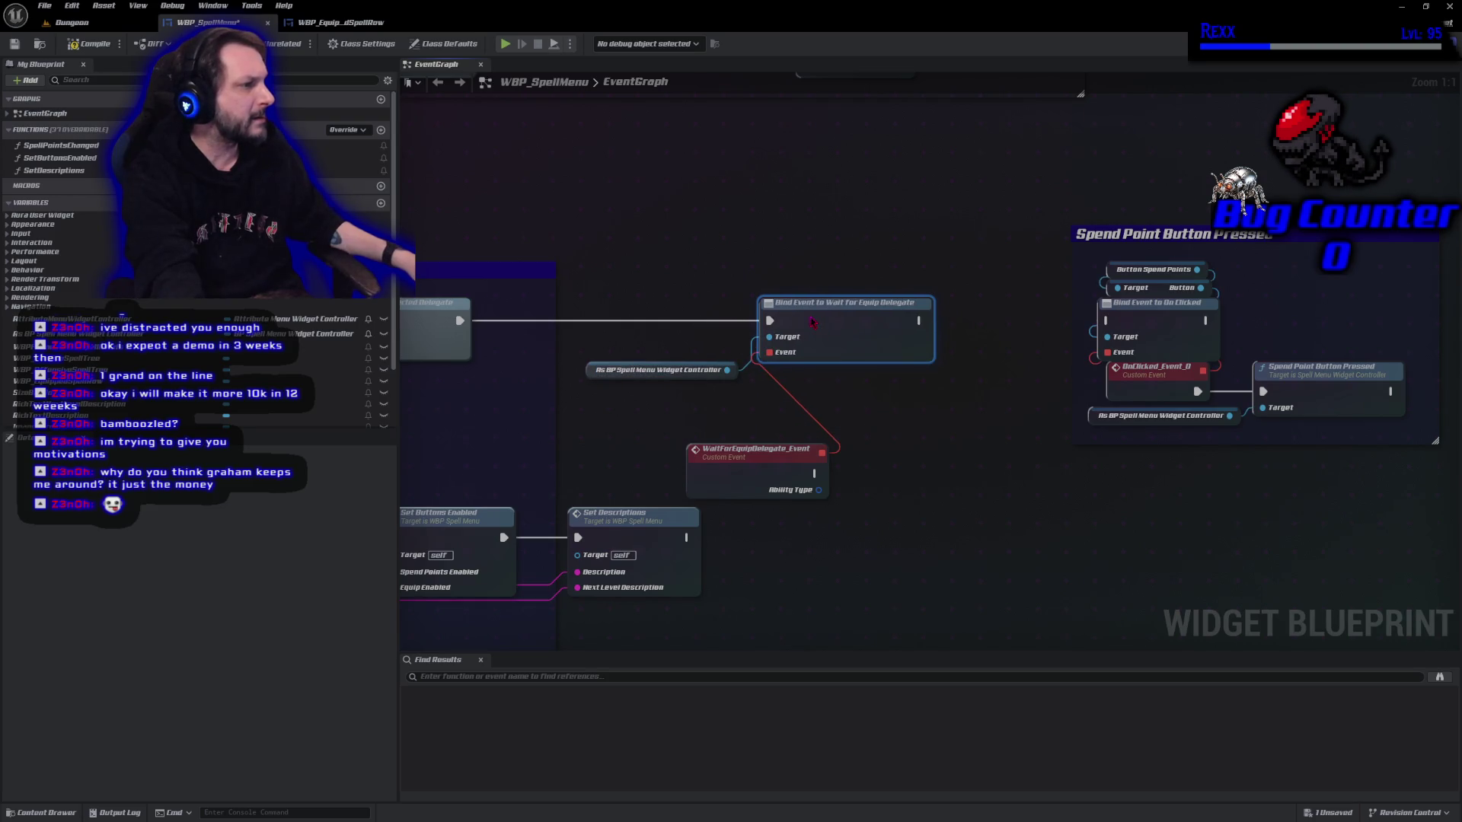
{"action": "mouse_move", "coordinate": [919, 320]}
{"action": "left_mouse_down"}
{"action": "mouse_move", "coordinate": [1120, 338]}
{"action": "mouse_move", "coordinate": [1108, 321]}
{"action": "left_mouse_up"}
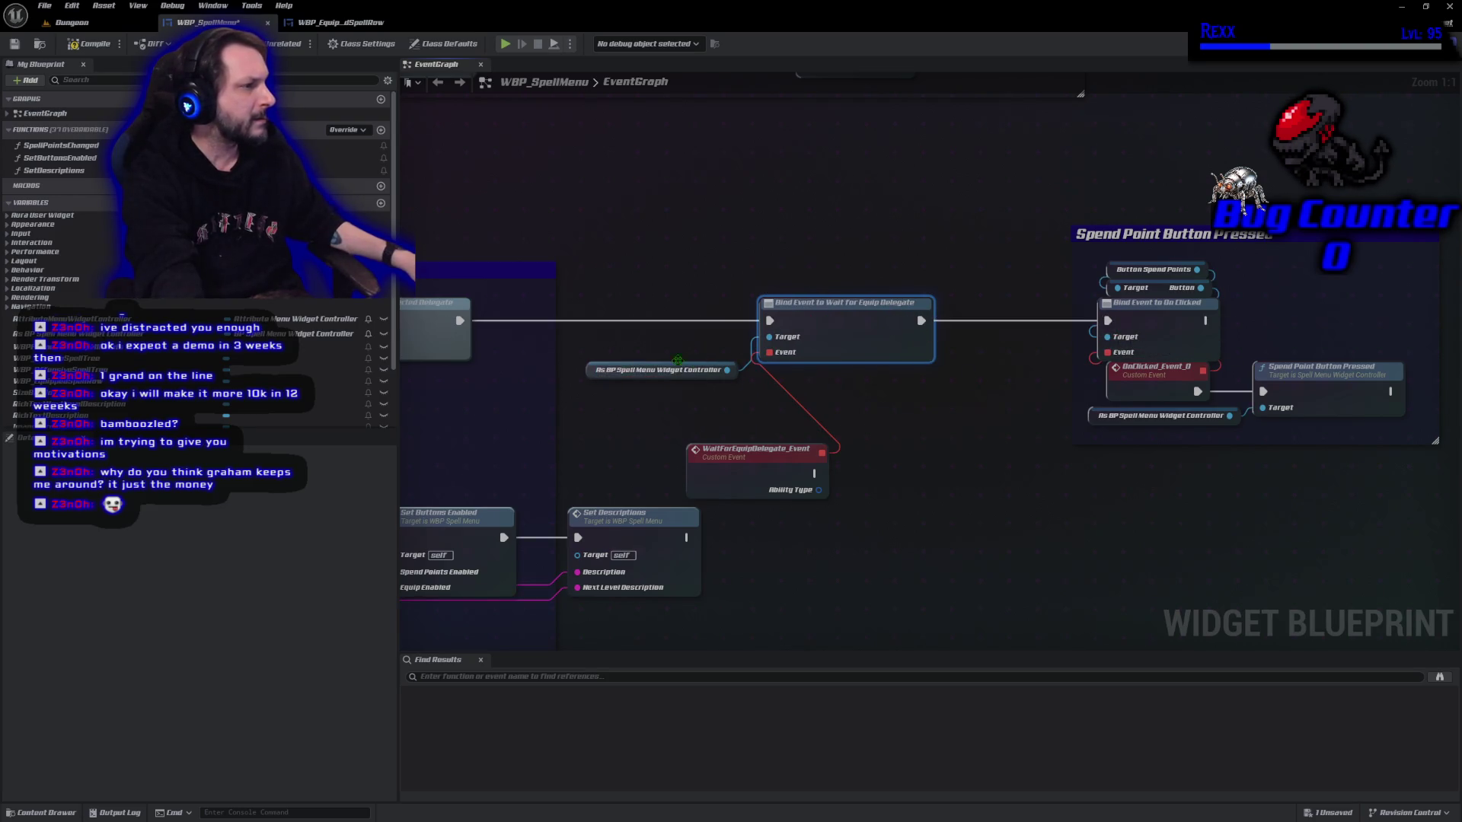
{"action": "left_click_drag", "start_coordinate": [592, 336], "coordinate": [602, 364]}
{"action": "mouse_move", "coordinate": [732, 476]}
{"action": "left_mouse_down"}
{"action": "mouse_move", "coordinate": [689, 432]}
{"action": "mouse_move", "coordinate": [667, 433]}
{"action": "left_mouse_up"}
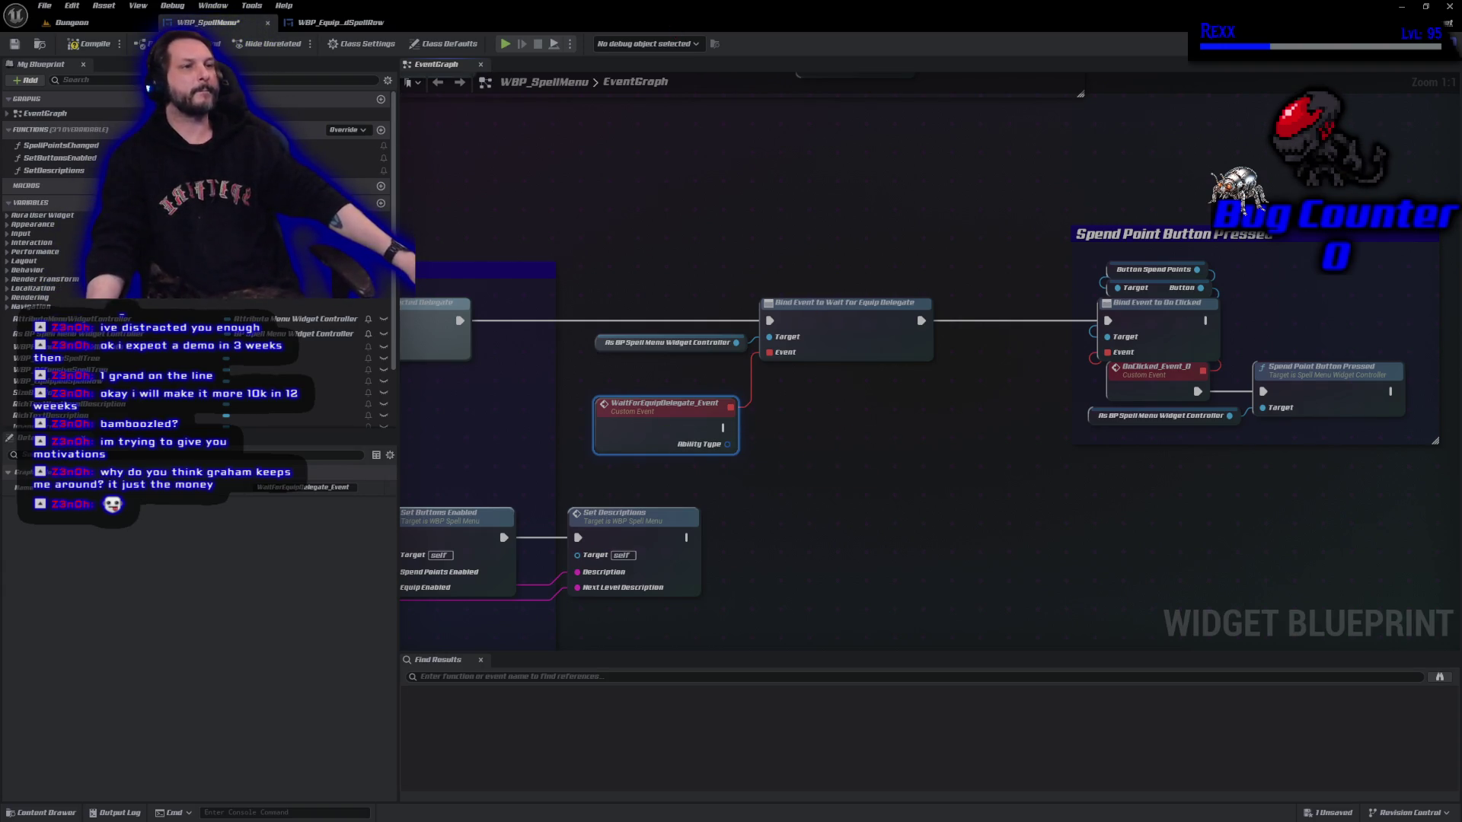
{"action": "left_click", "coordinate": [90, 45]}
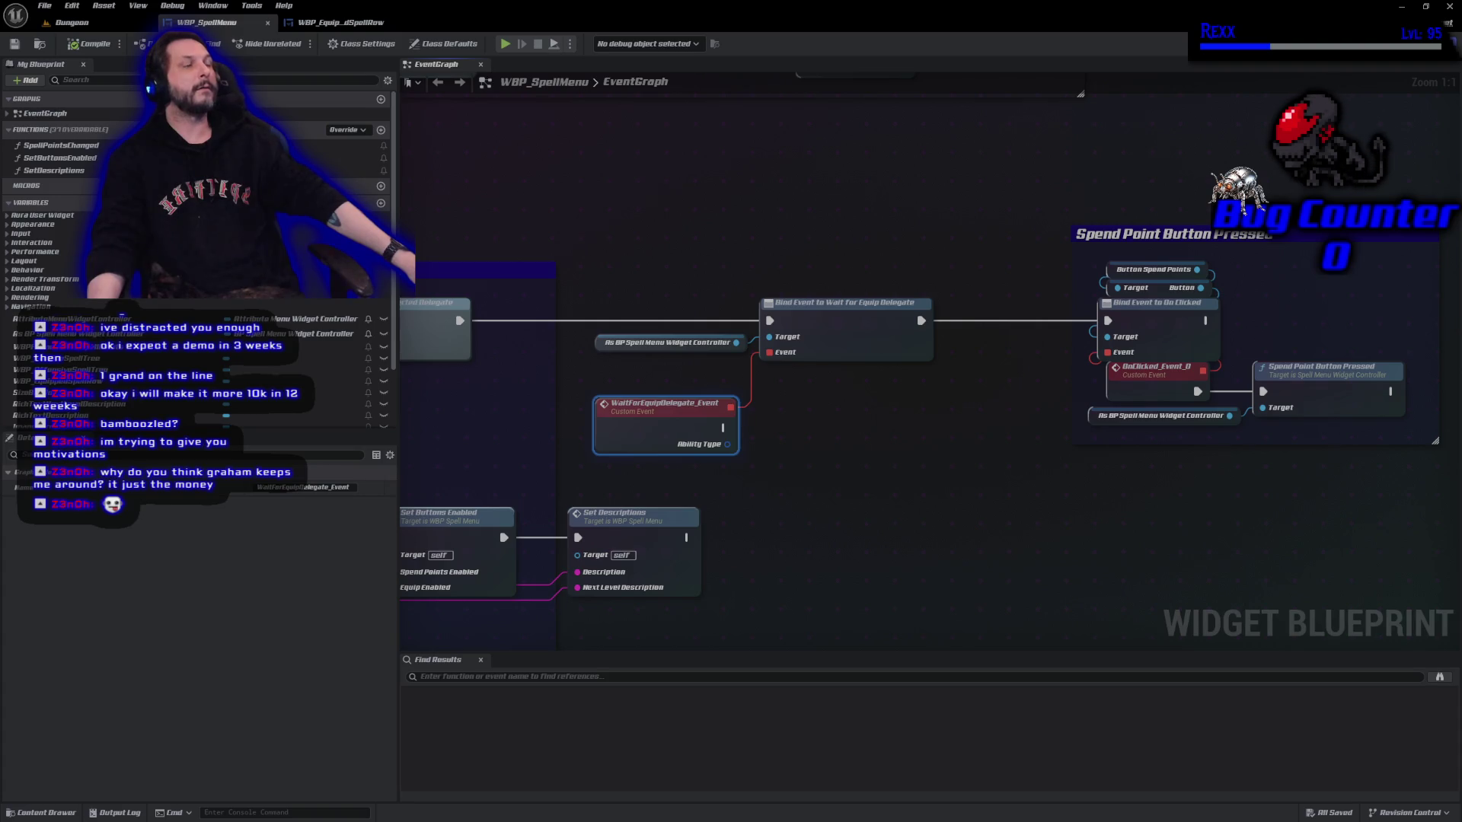
{"action": "left_click_drag", "start_coordinate": [979, 510], "coordinate": [956, 399]}
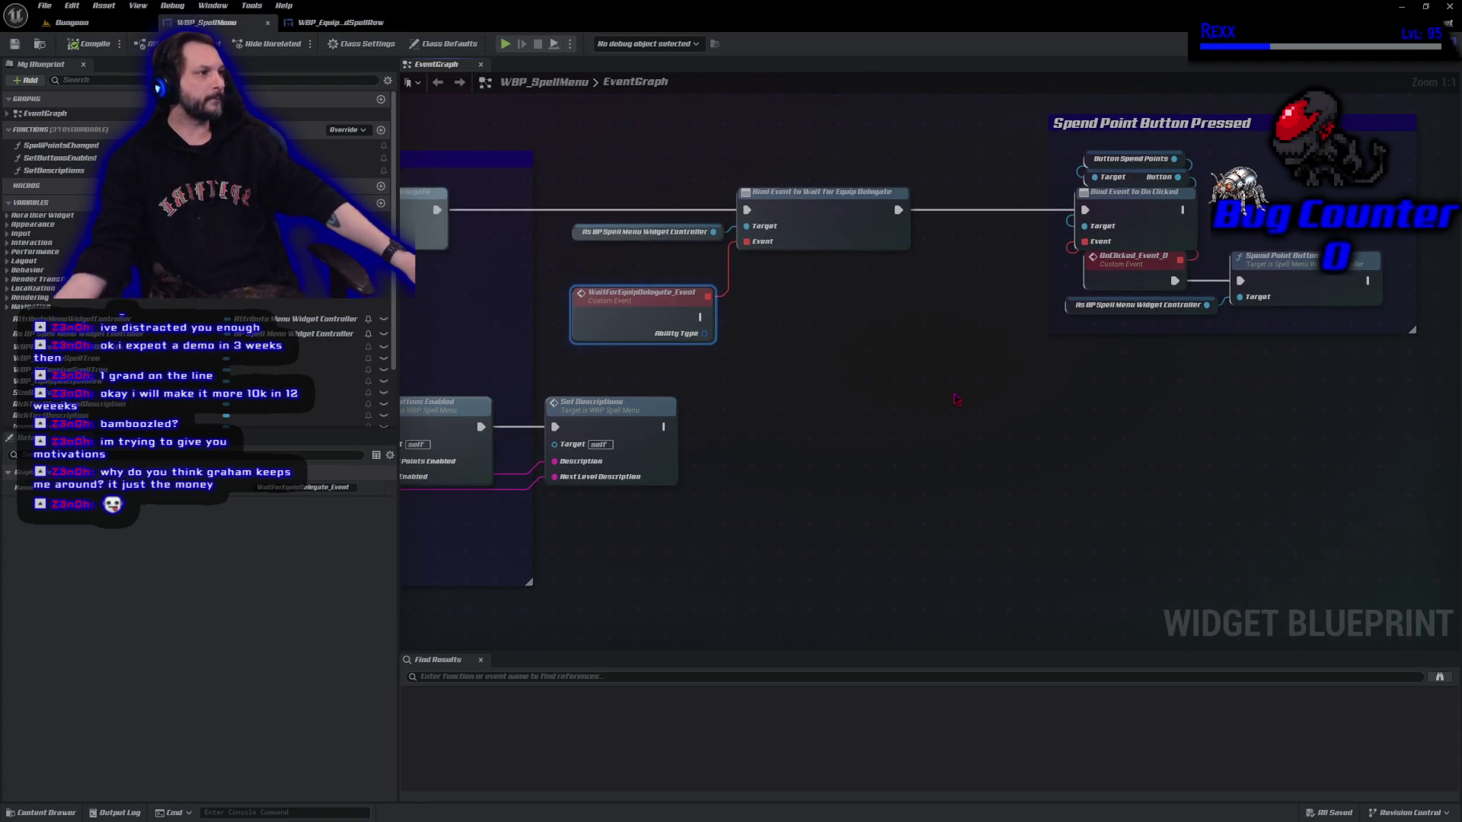
Unlink the On Clicked binding, shift the lower comment groups down, and move Spend Point Button Pressed below Enable Buttons.
{"action": "left_click", "coordinate": [897, 212], "text": "alt"}
{"action": "scroll", "coordinate": [884, 393], "scroll_direction": "down", "scroll_amount": 2}
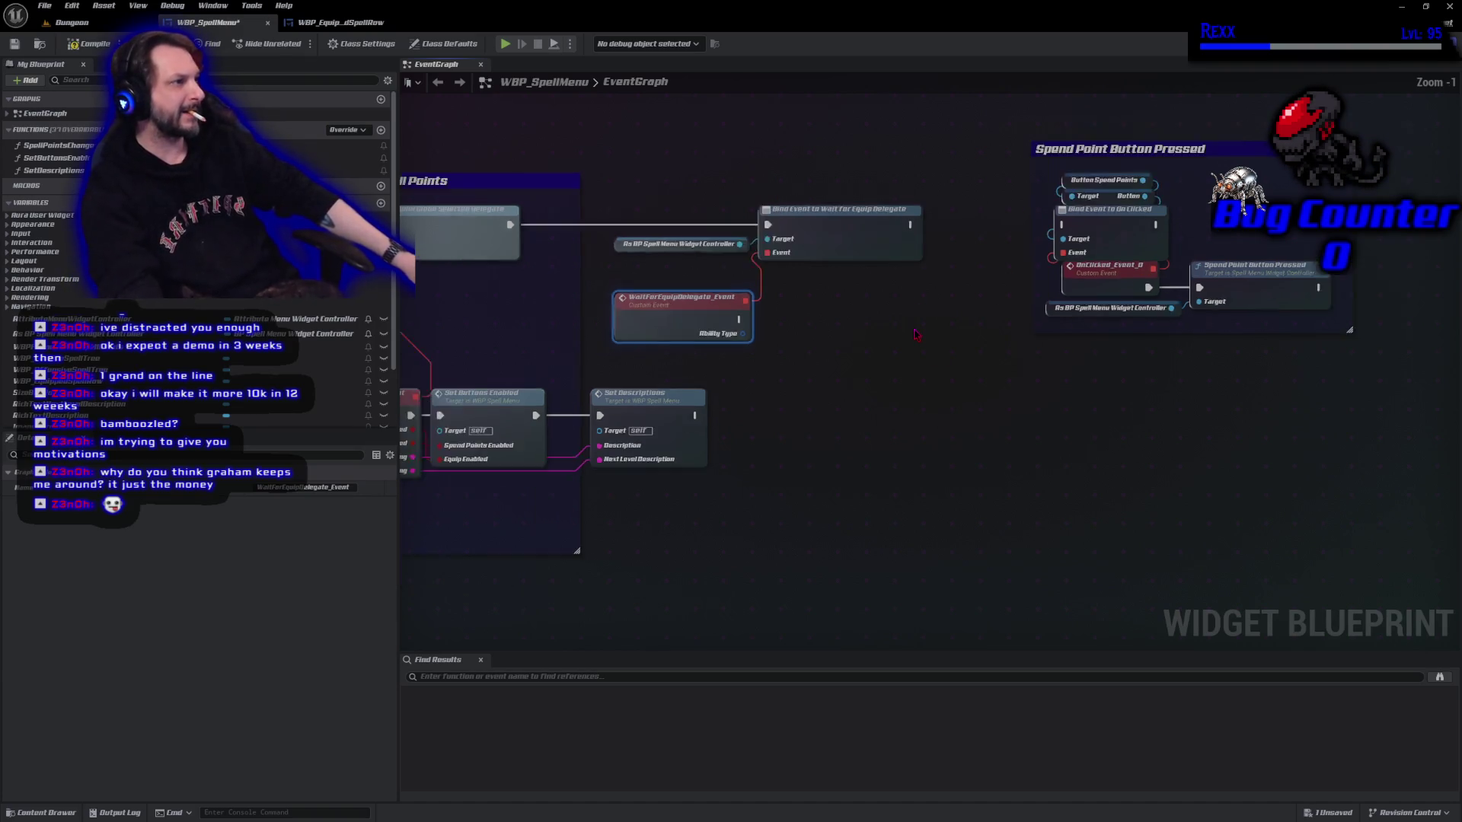
{"action": "scroll", "coordinate": [884, 393], "scroll_direction": "down", "scroll_amount": 2}
{"action": "left_click_drag", "start_coordinate": [967, 395], "coordinate": [987, 206]}
{"action": "mouse_move", "coordinate": [1210, 318]}
{"action": "left_mouse_down"}
{"action": "mouse_move", "coordinate": [502, 590]}
{"action": "mouse_move", "coordinate": [468, 620]}
{"action": "left_mouse_up"}
{"action": "key", "text": "Down"}
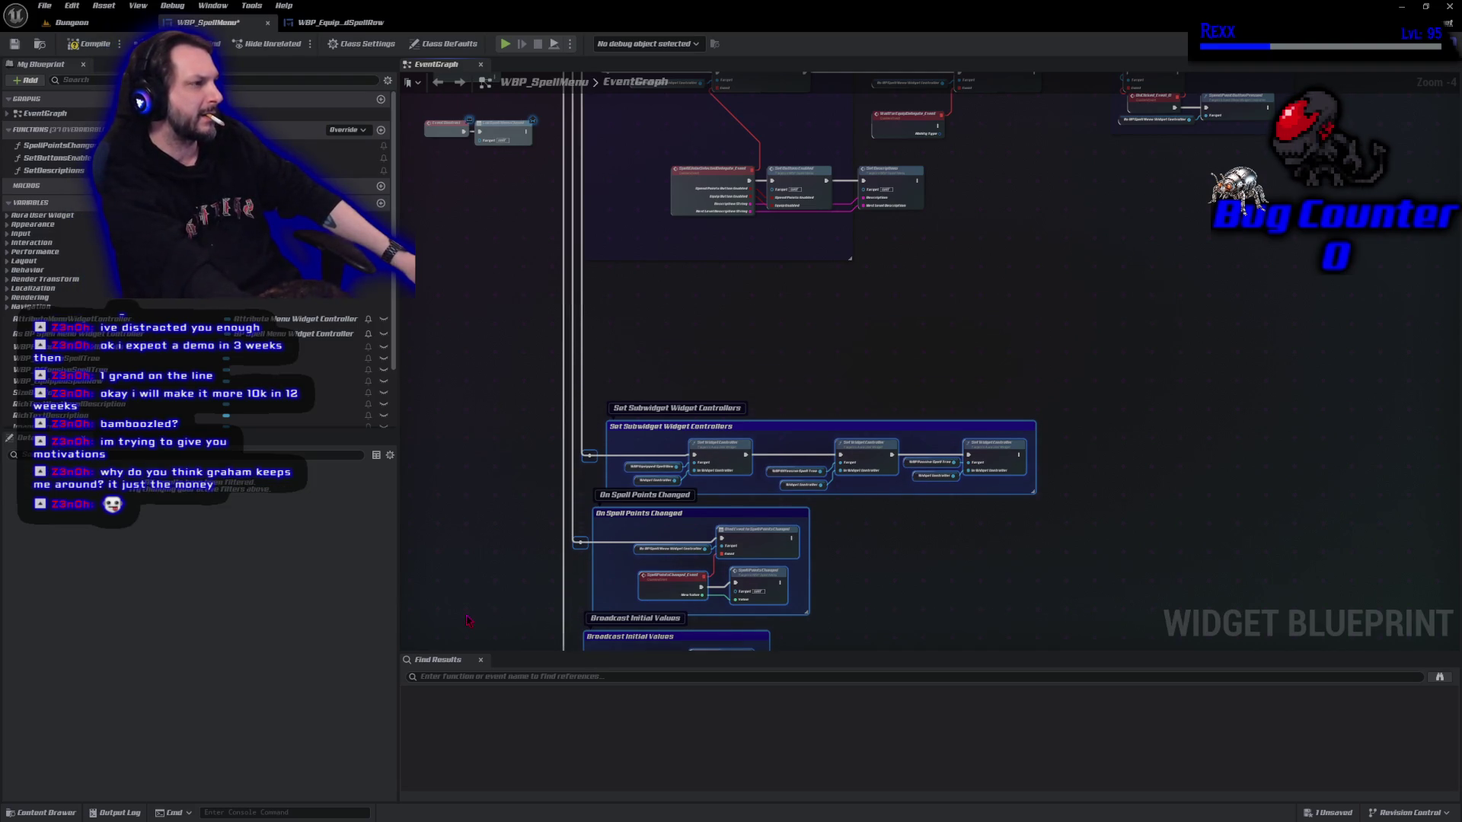
{"action": "left_click", "coordinate": [468, 621]}
{"action": "left_click_drag", "start_coordinate": [1131, 170], "coordinate": [1159, 274]}
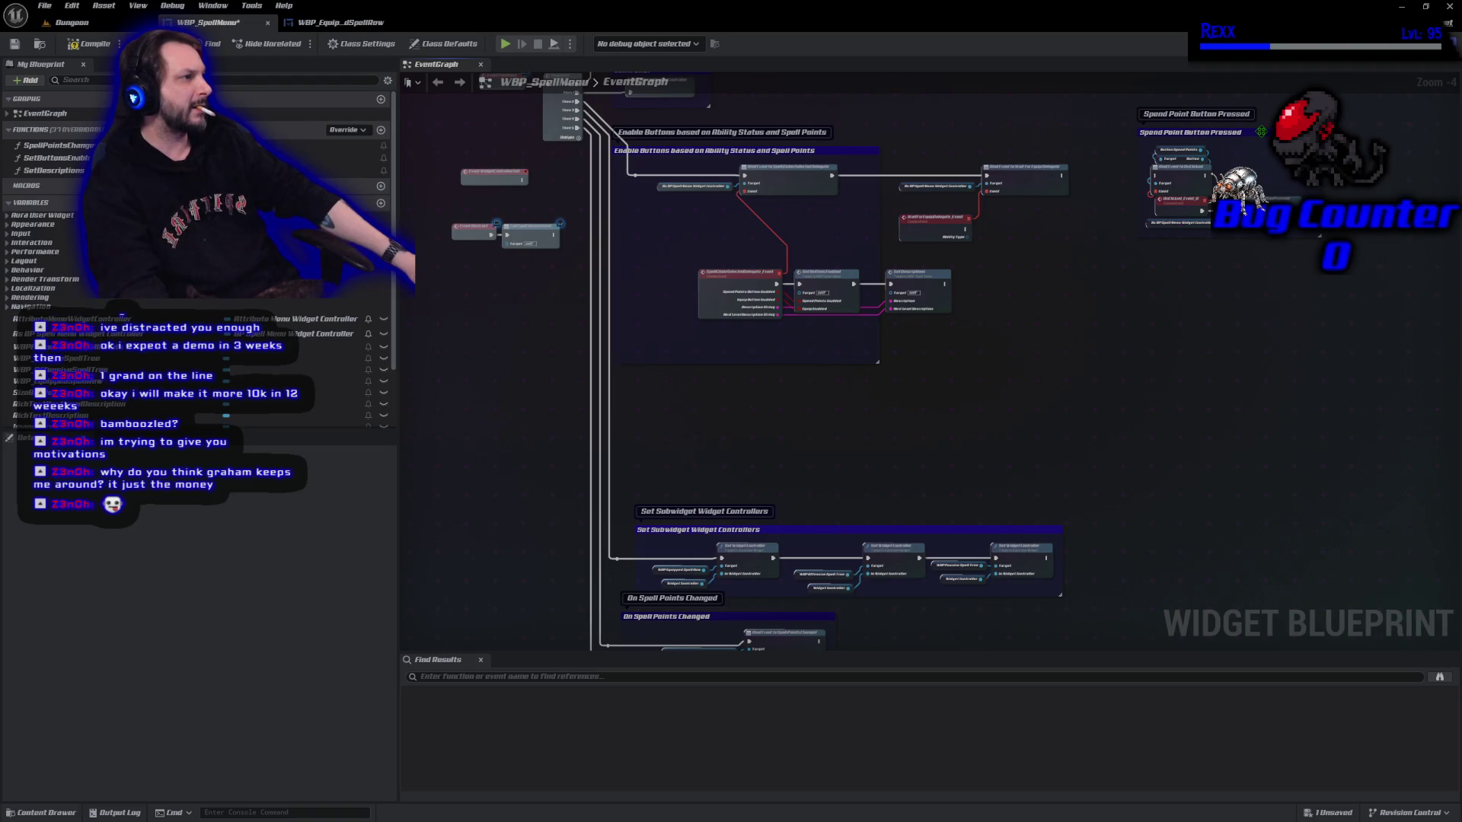
{"action": "mouse_move", "coordinate": [1263, 136]}
{"action": "left_mouse_down"}
{"action": "mouse_move", "coordinate": [1059, 387]}
{"action": "mouse_move", "coordinate": [757, 389]}
{"action": "left_mouse_up"}
Add a Then 6 pin to the Sequence node and move the Then 5 wire onto it.
{"action": "scroll", "coordinate": [536, 344], "scroll_direction": "up", "scroll_amount": 5}
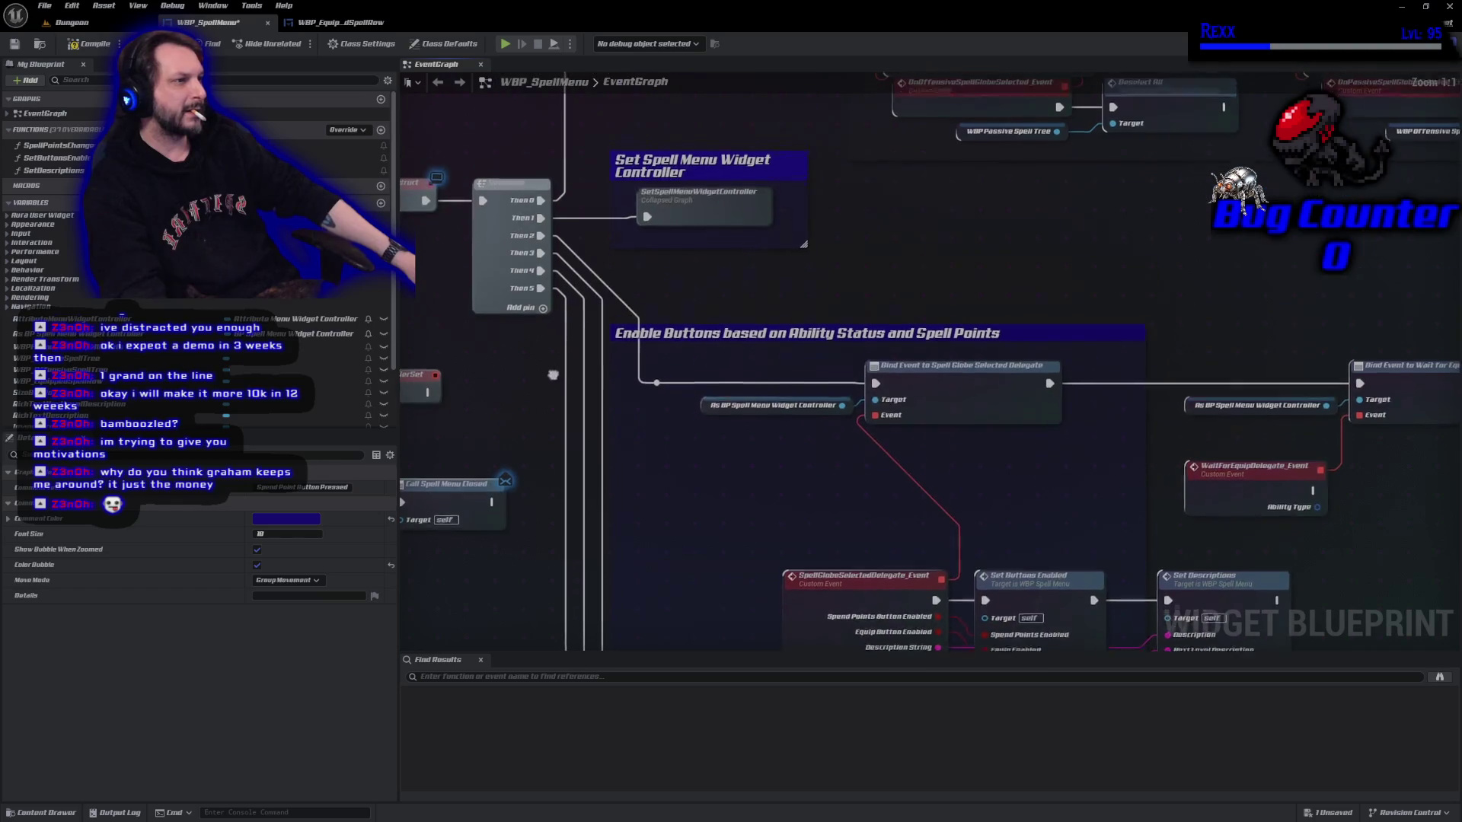
{"action": "left_click", "coordinate": [542, 313]}
{"action": "mouse_move", "coordinate": [539, 294]}
{"action": "left_mouse_down"}
{"action": "mouse_move", "coordinate": [539, 312]}
{"action": "mouse_move", "coordinate": [542, 271]}
{"action": "mouse_move", "coordinate": [542, 294]}
{"action": "left_mouse_up"}
Connect Sequence Then 3 to the On Clicked binding through a tidy reroute point, and save.
{"action": "mouse_move", "coordinate": [672, 446]}
{"action": "left_mouse_down"}
{"action": "mouse_move", "coordinate": [669, 268]}
{"action": "mouse_move", "coordinate": [629, 216]}
{"action": "mouse_move", "coordinate": [667, 306]}
{"action": "left_mouse_up"}
{"action": "scroll", "coordinate": [628, 217], "scroll_direction": "down", "scroll_amount": 2}
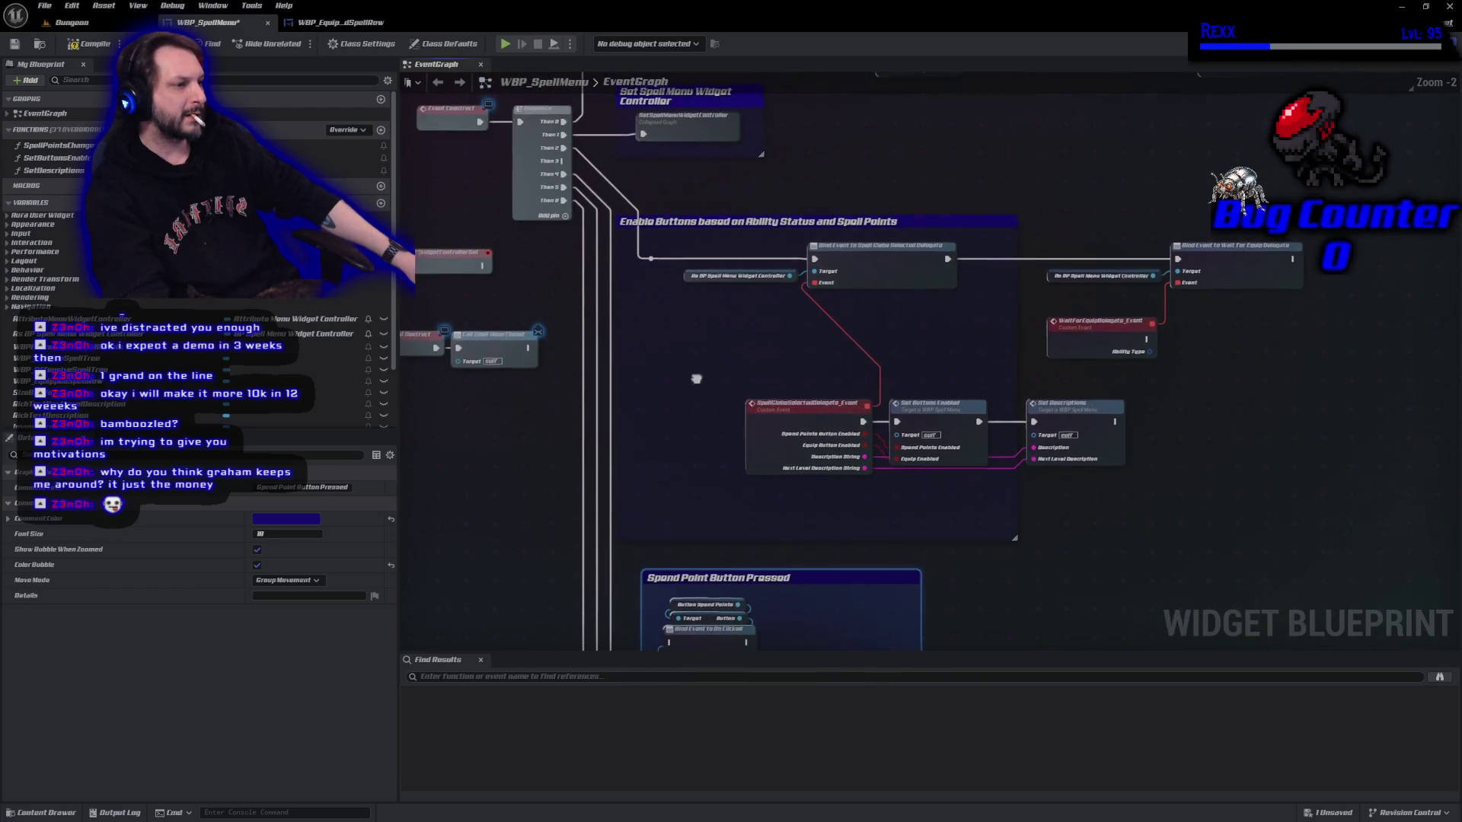
{"action": "mouse_move", "coordinate": [569, 167]}
{"action": "left_mouse_down"}
{"action": "mouse_move", "coordinate": [670, 441]}
{"action": "mouse_move", "coordinate": [672, 635]}
{"action": "mouse_move", "coordinate": [673, 461]}
{"action": "left_mouse_up"}
{"action": "left_click_drag", "start_coordinate": [669, 192], "coordinate": [643, 389]}
{"action": "double_click", "coordinate": [635, 370]}
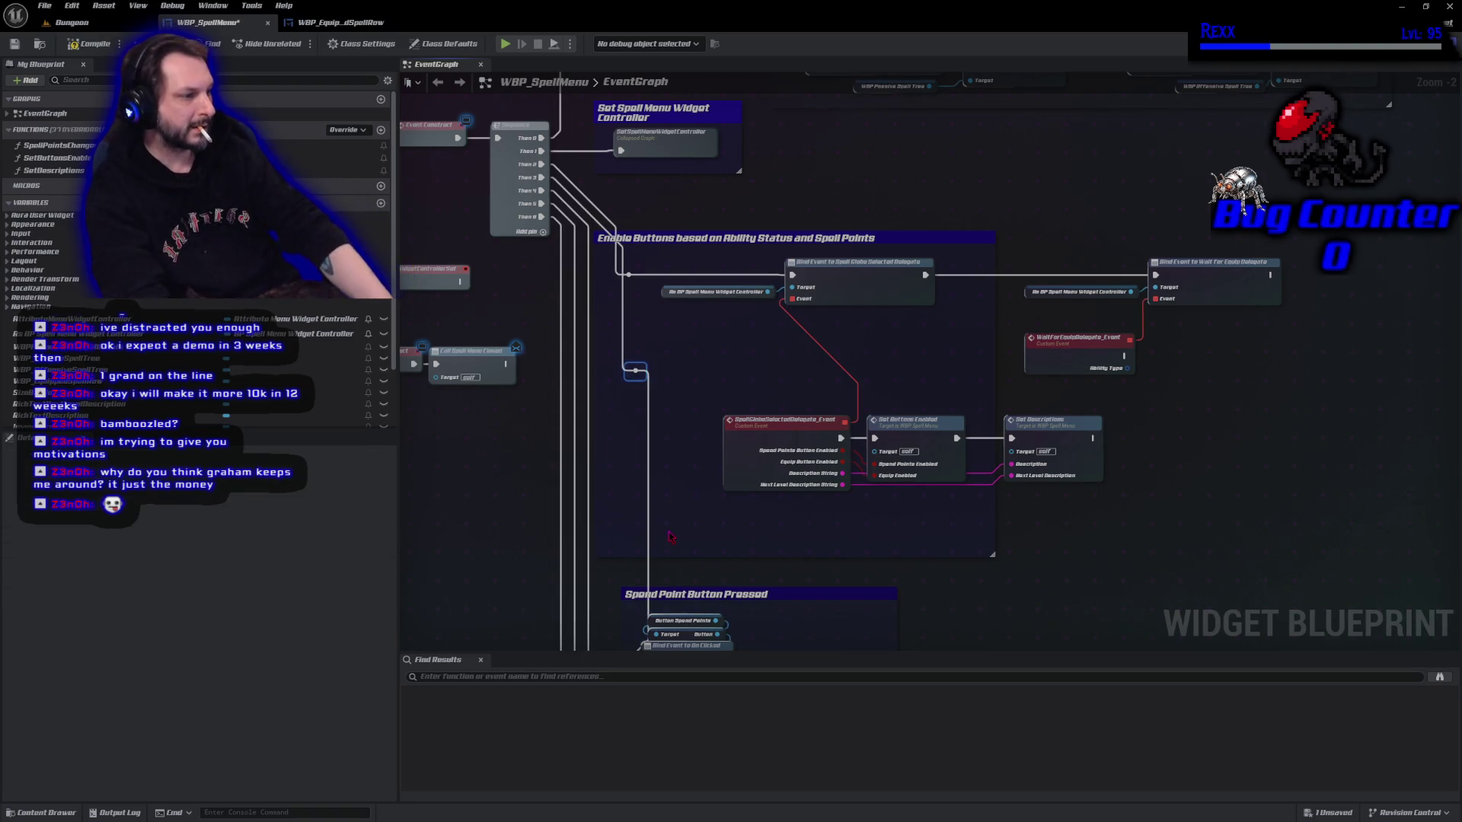
{"action": "mouse_move", "coordinate": [636, 371]}
{"action": "left_mouse_down"}
{"action": "mouse_move", "coordinate": [608, 371]}
{"action": "mouse_move", "coordinate": [609, 576]}
{"action": "left_mouse_up"}
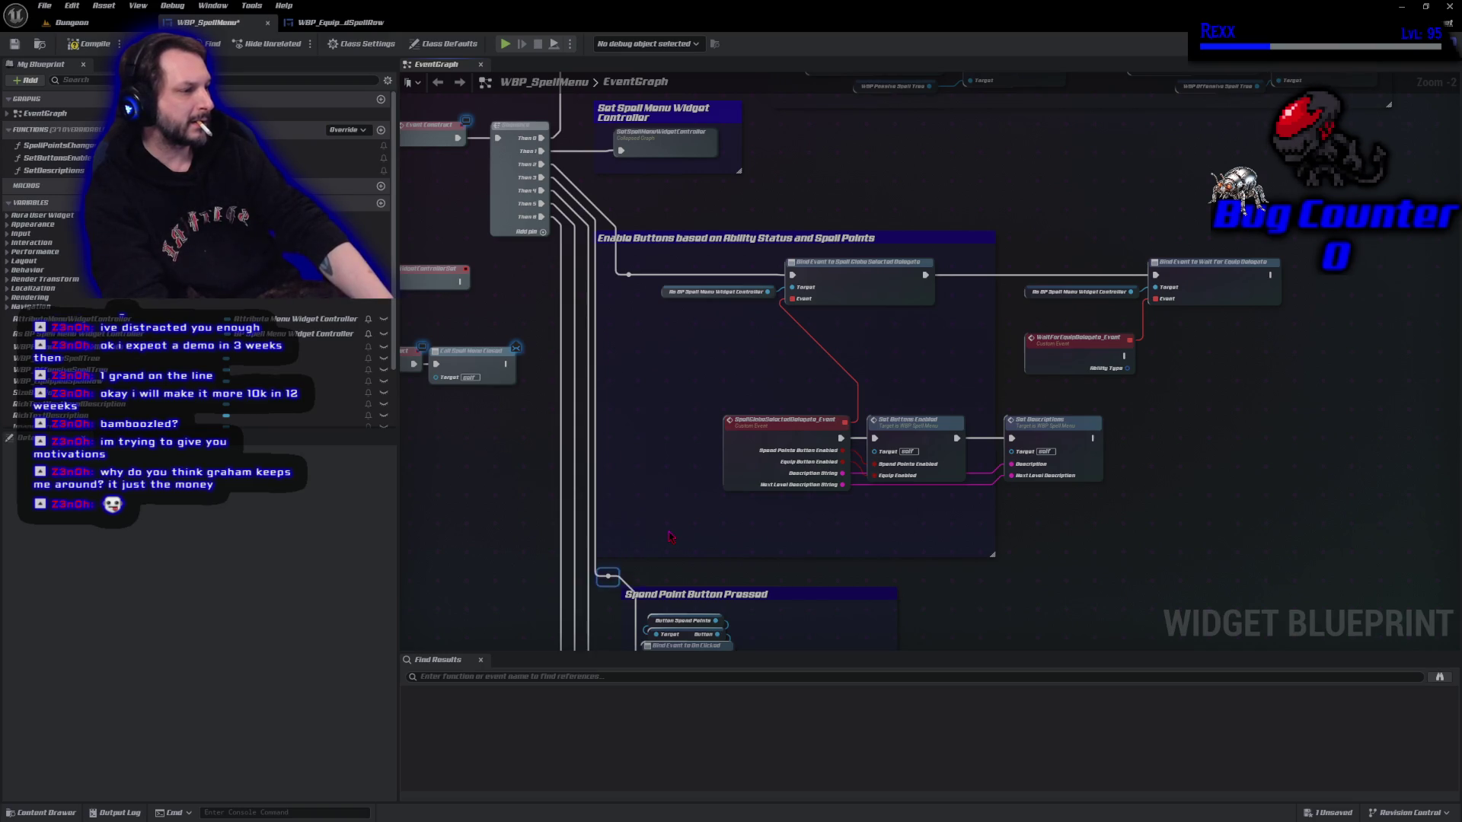
{"action": "left_click_drag", "start_coordinate": [668, 537], "coordinate": [567, 200]}
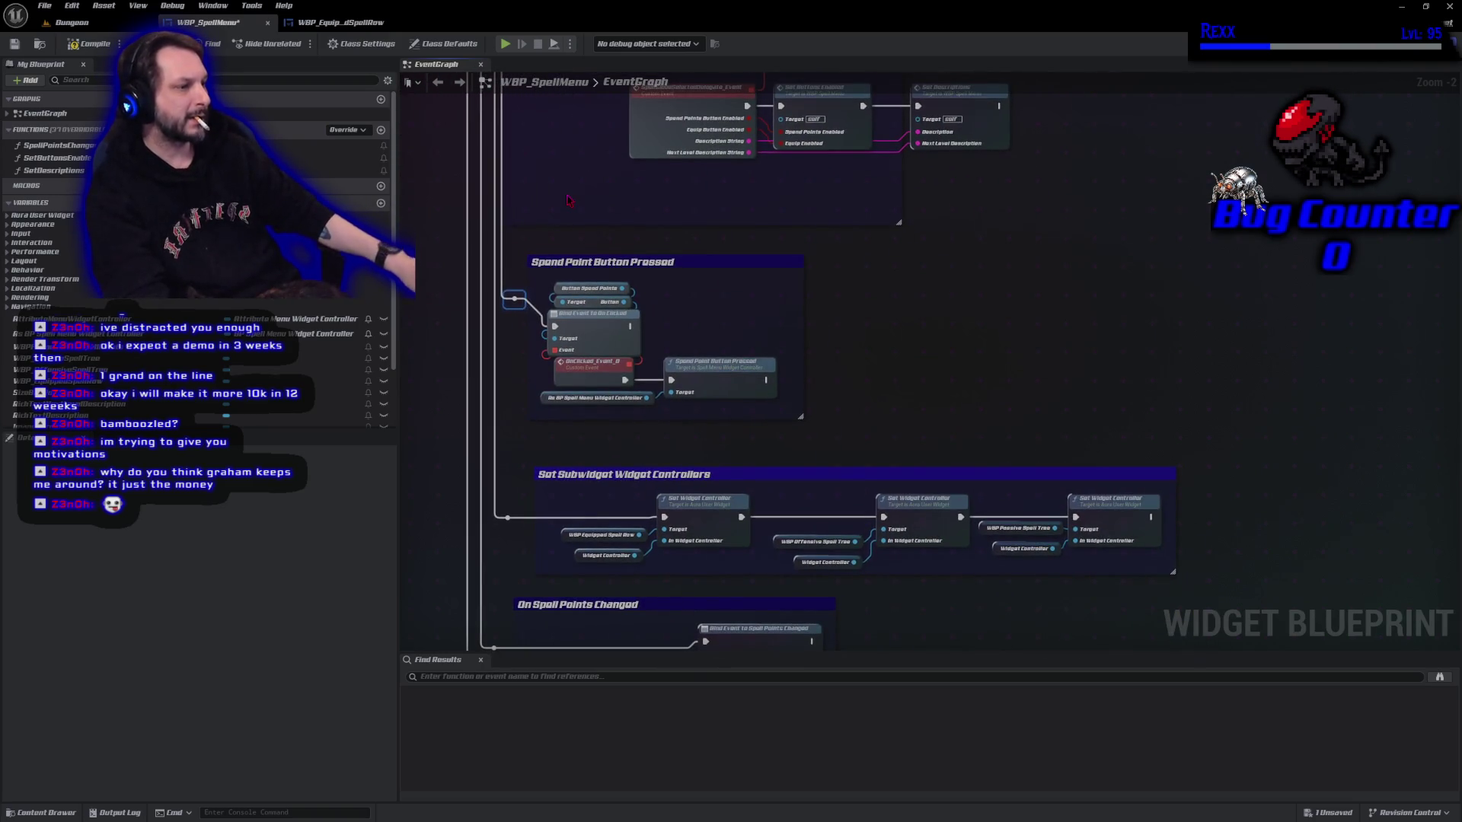
{"action": "left_click_drag", "start_coordinate": [514, 298], "coordinate": [514, 325]}
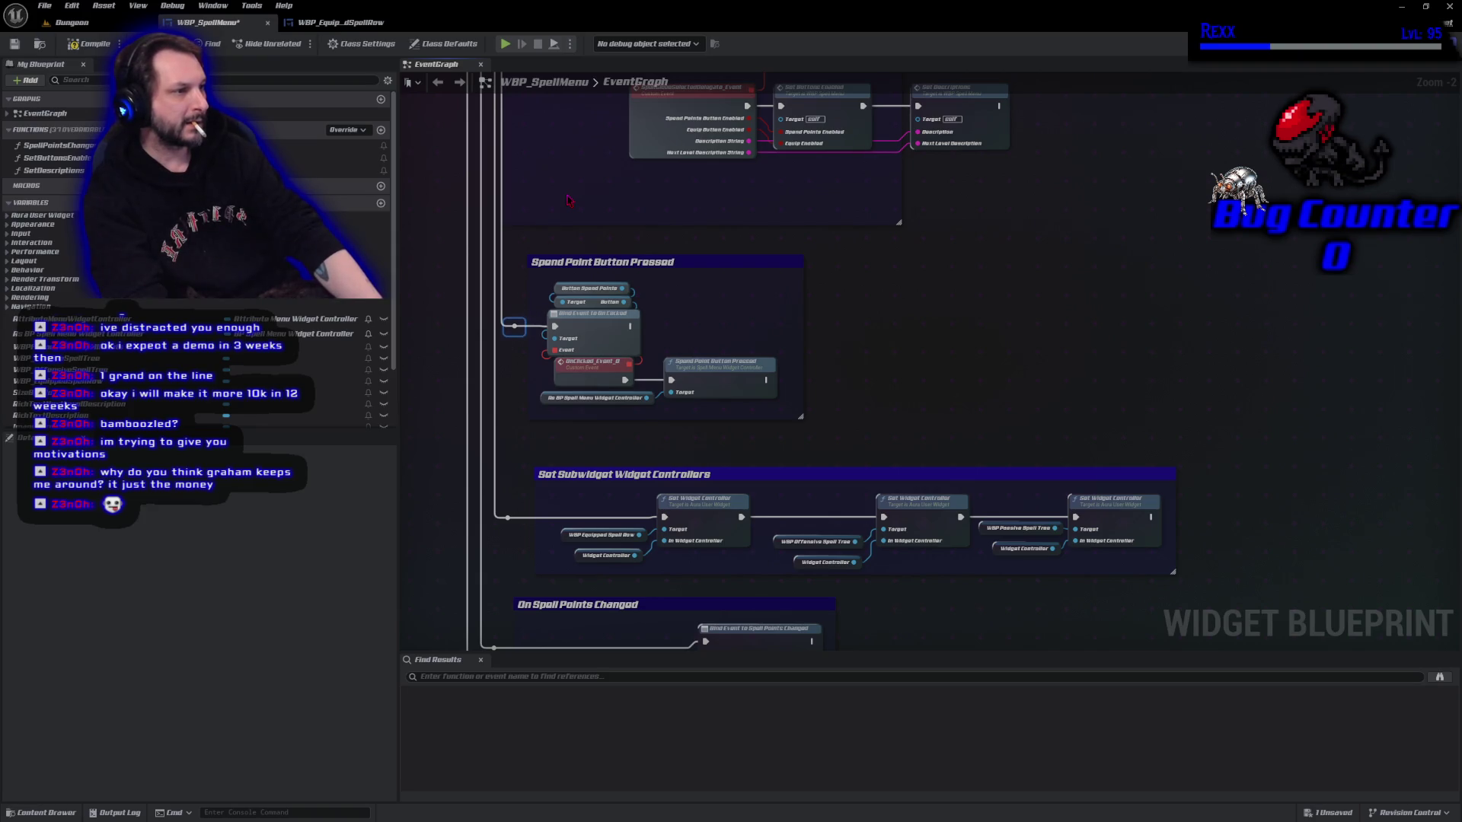
{"action": "key", "text": "ctrl+s"}
{"action": "left_click_drag", "start_coordinate": [813, 466], "coordinate": [957, 491]}
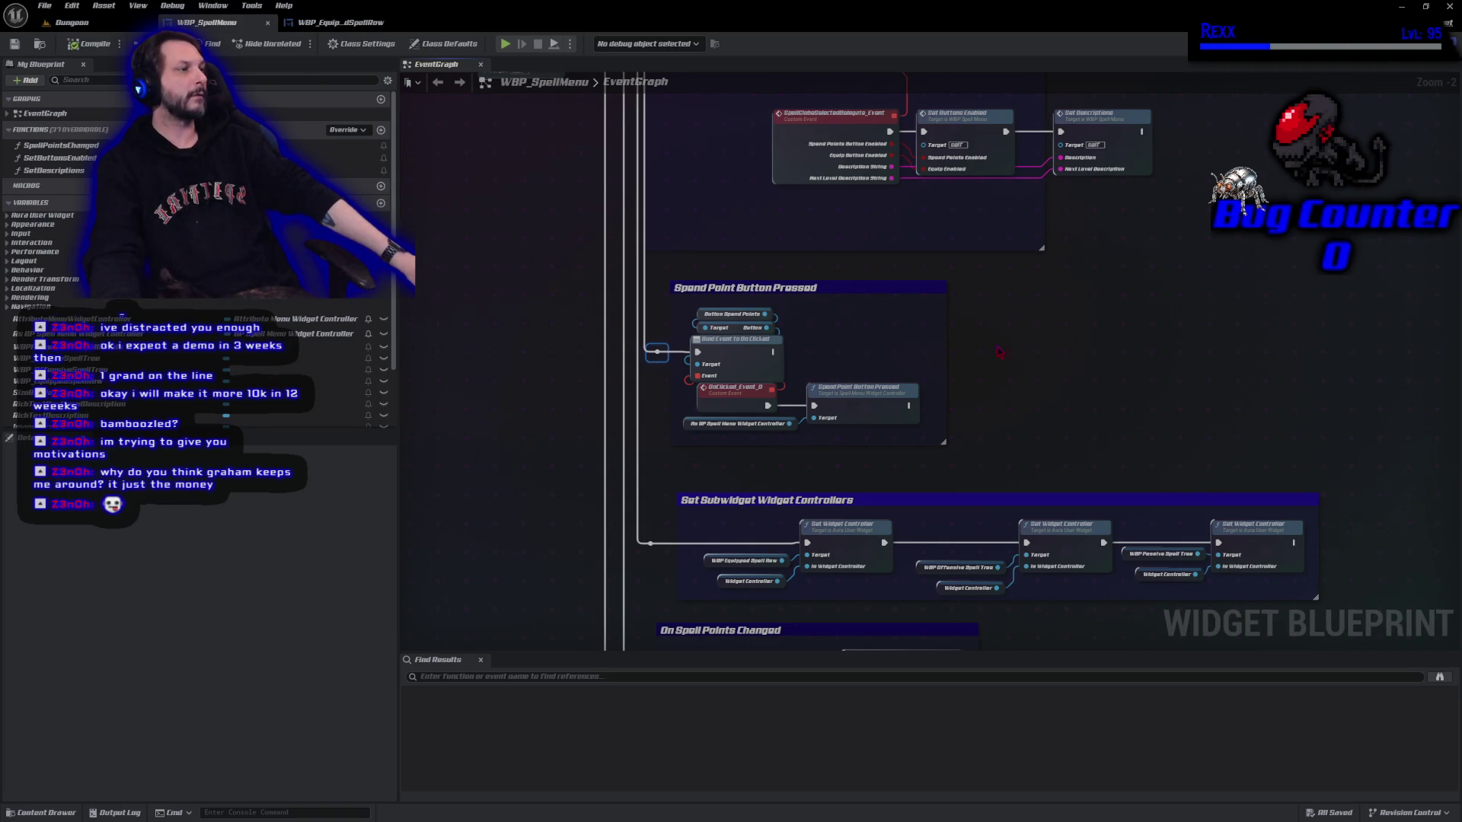
Bring the Wait For Equip binding back into view and add a new function, NewFunction, to WBP_SpellMenu.
{"action": "scroll", "coordinate": [1016, 336], "scroll_direction": "up", "scroll_amount": 2}
{"action": "left_click_drag", "start_coordinate": [886, 319], "coordinate": [779, 375]}
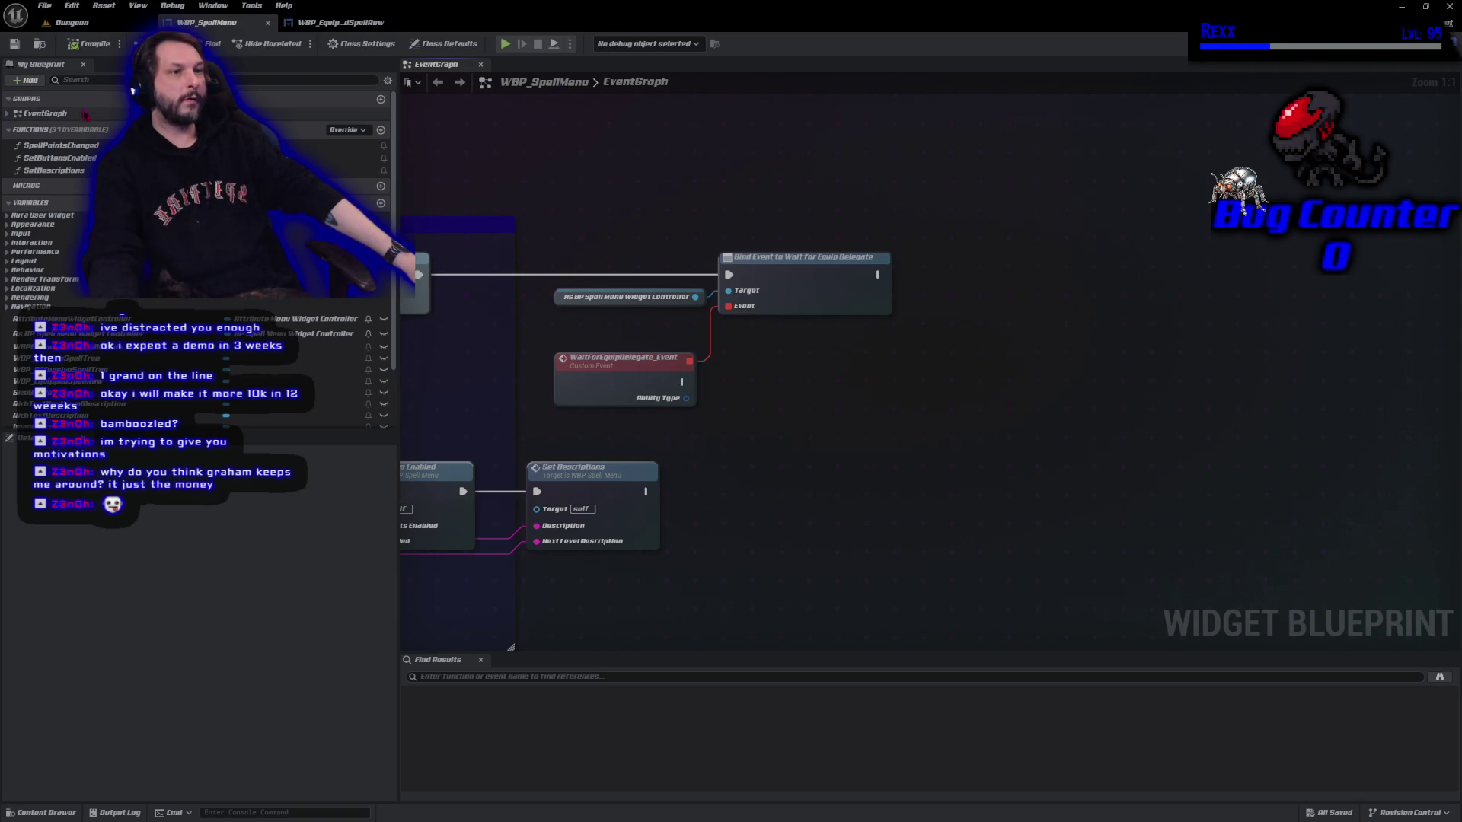
{"action": "left_click", "coordinate": [381, 130]}
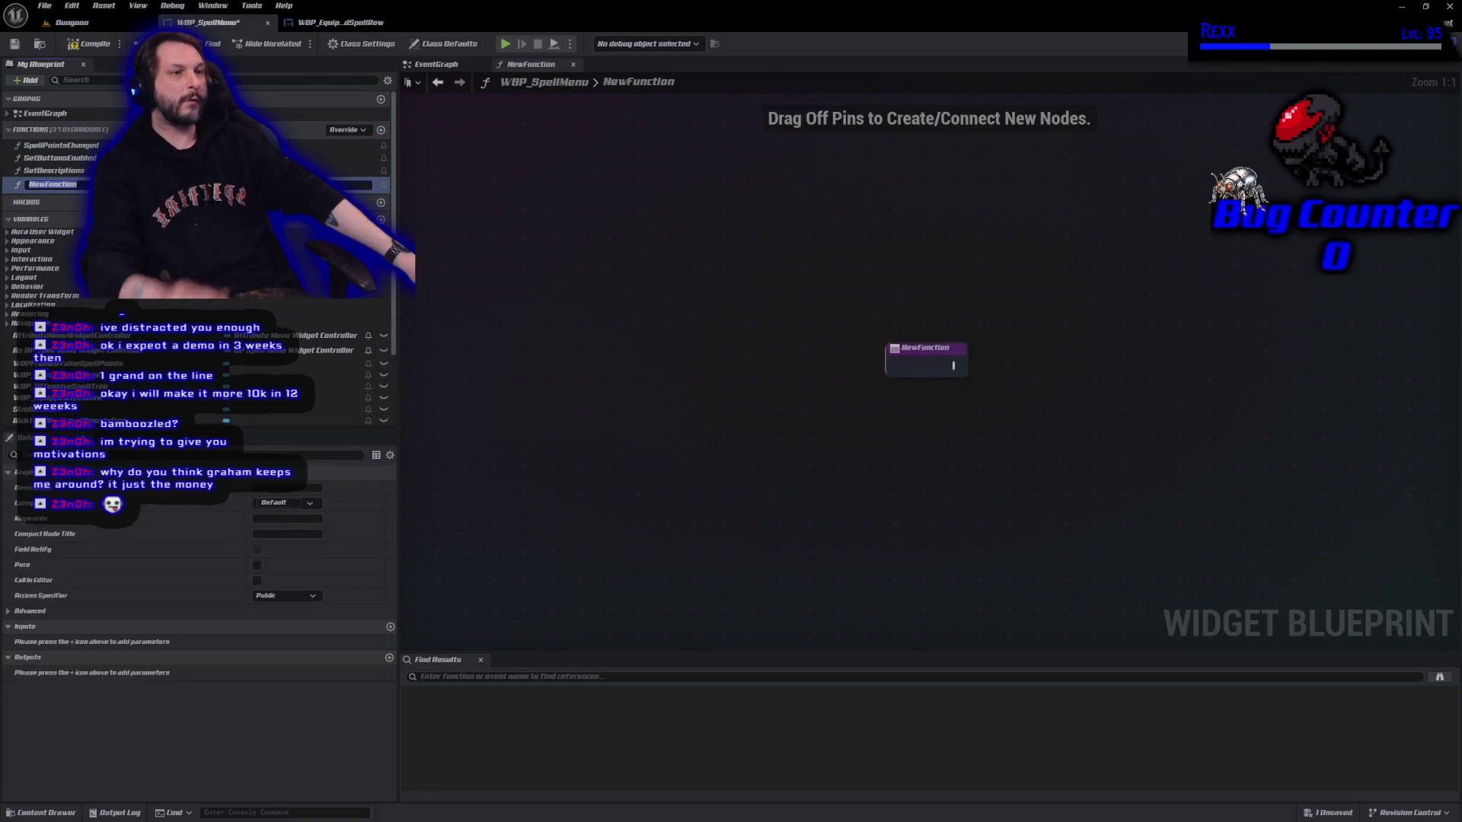
Name the new function OnWaitForEquip and compile the blueprint.
{"action": "type", "text": "O"}
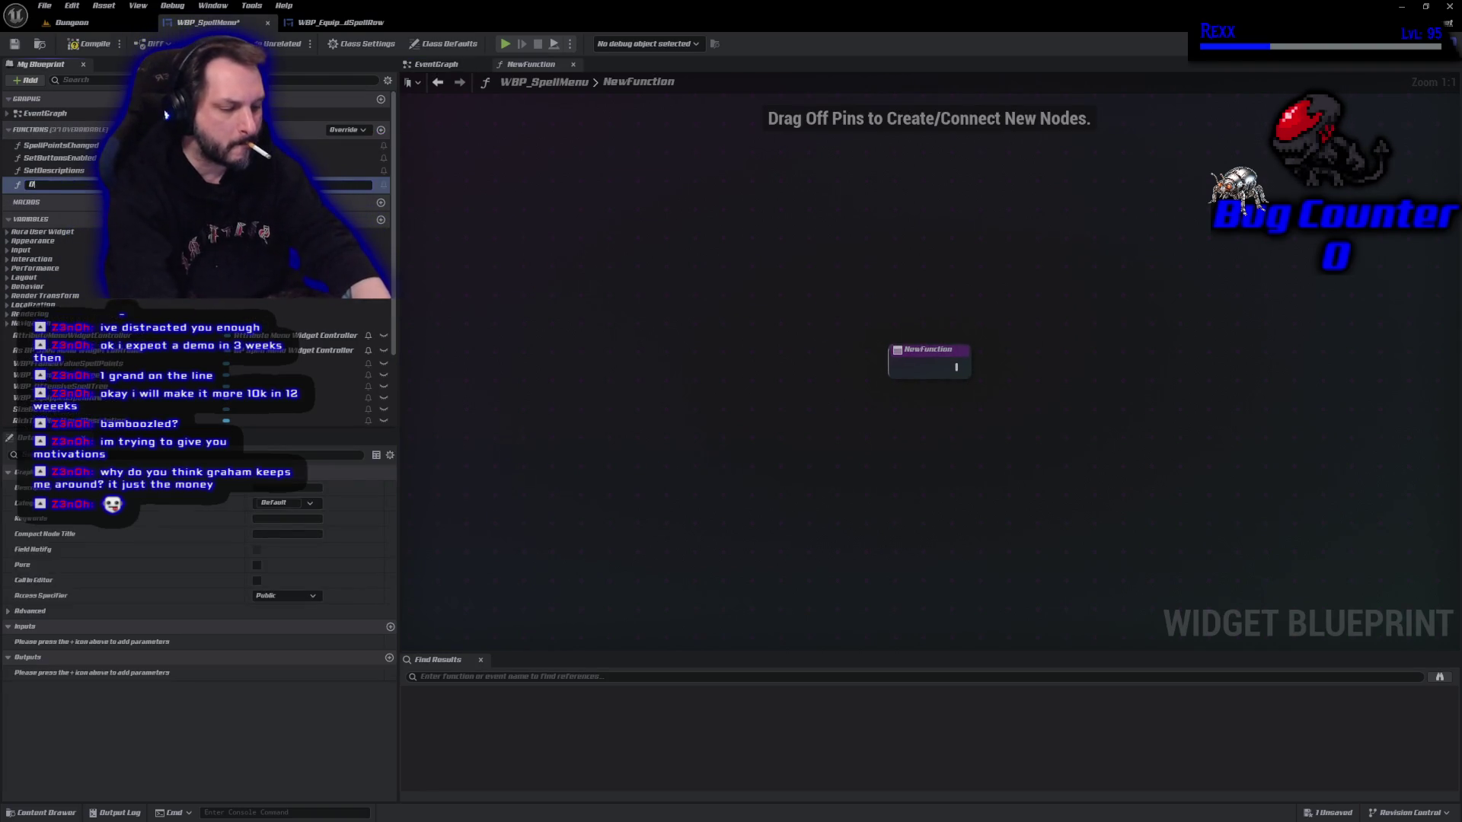
{"action": "type", "text": "nWaitFo"}
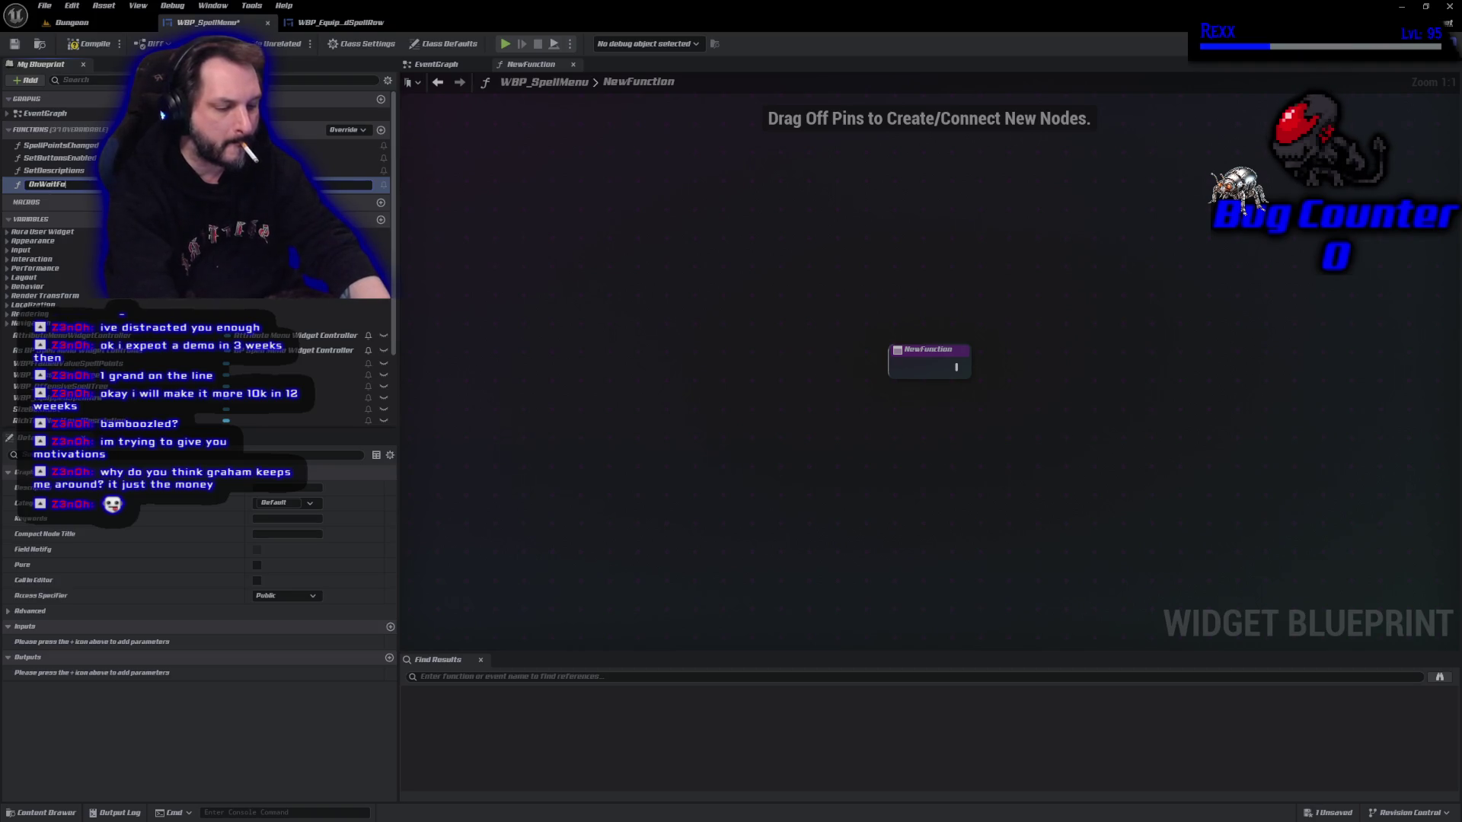
{"action": "type", "text": "rEquip"}
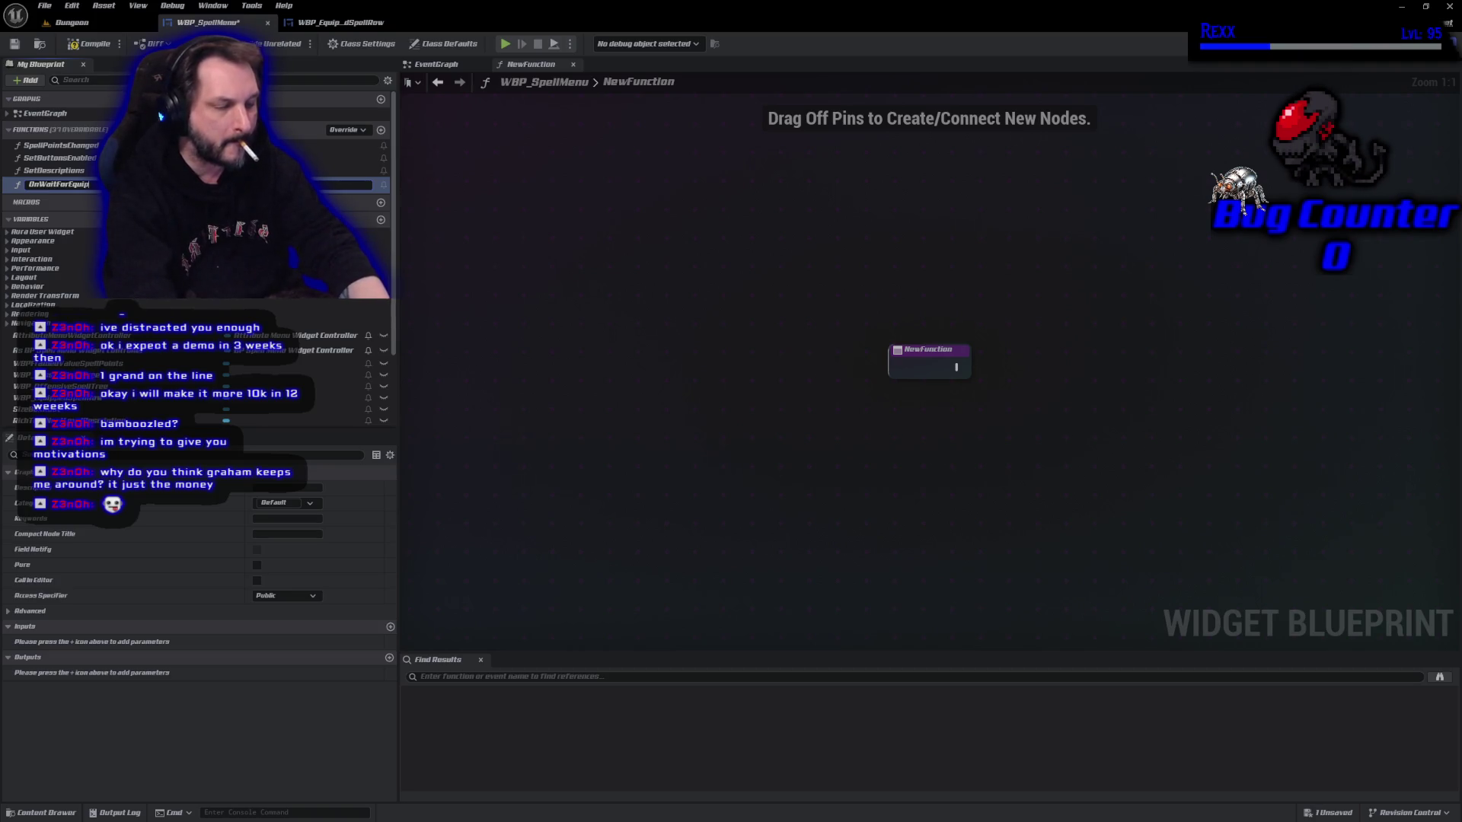
{"action": "key", "text": "Return"}
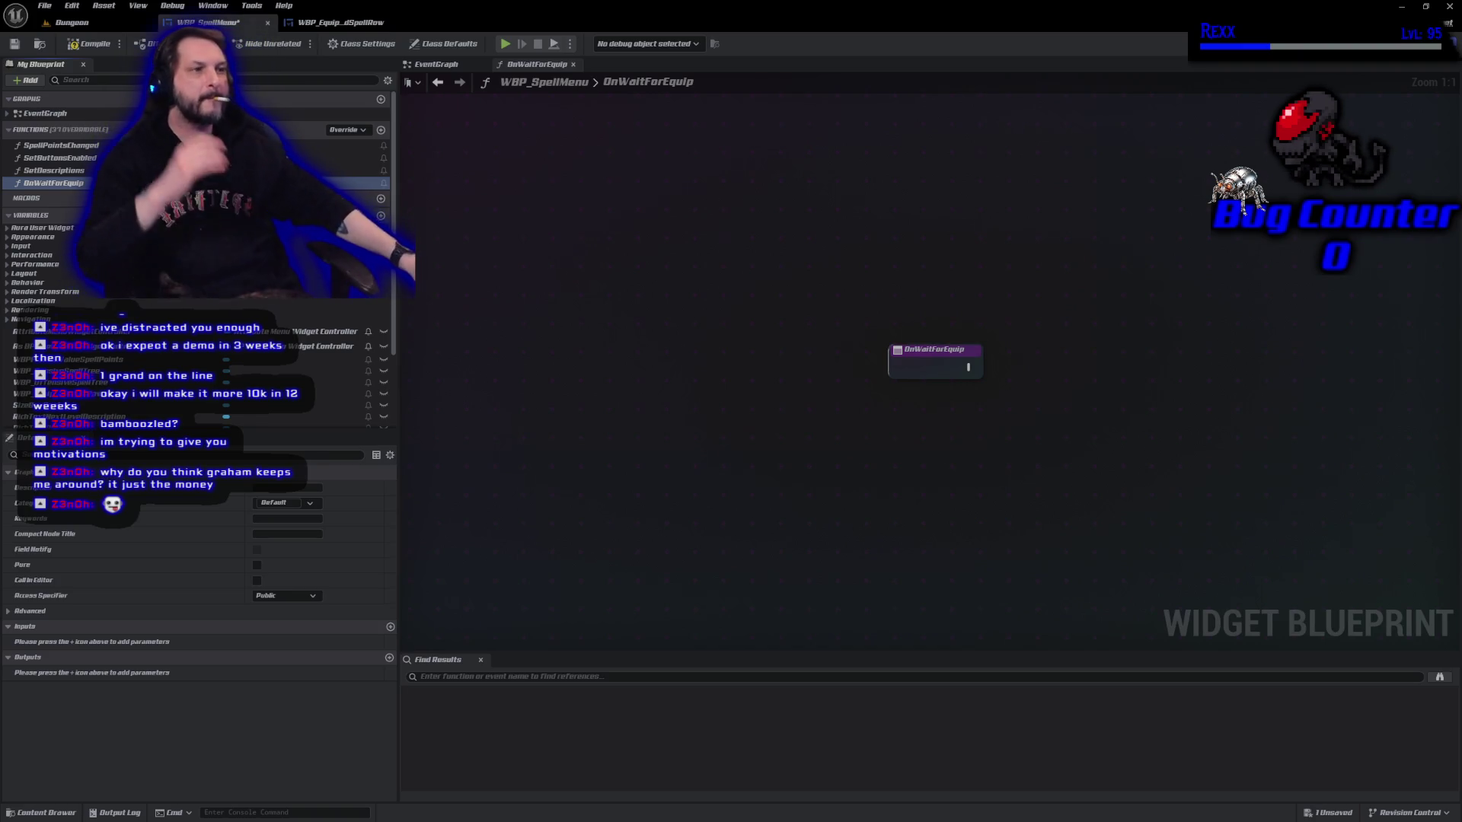
{"action": "left_click", "coordinate": [91, 48]}
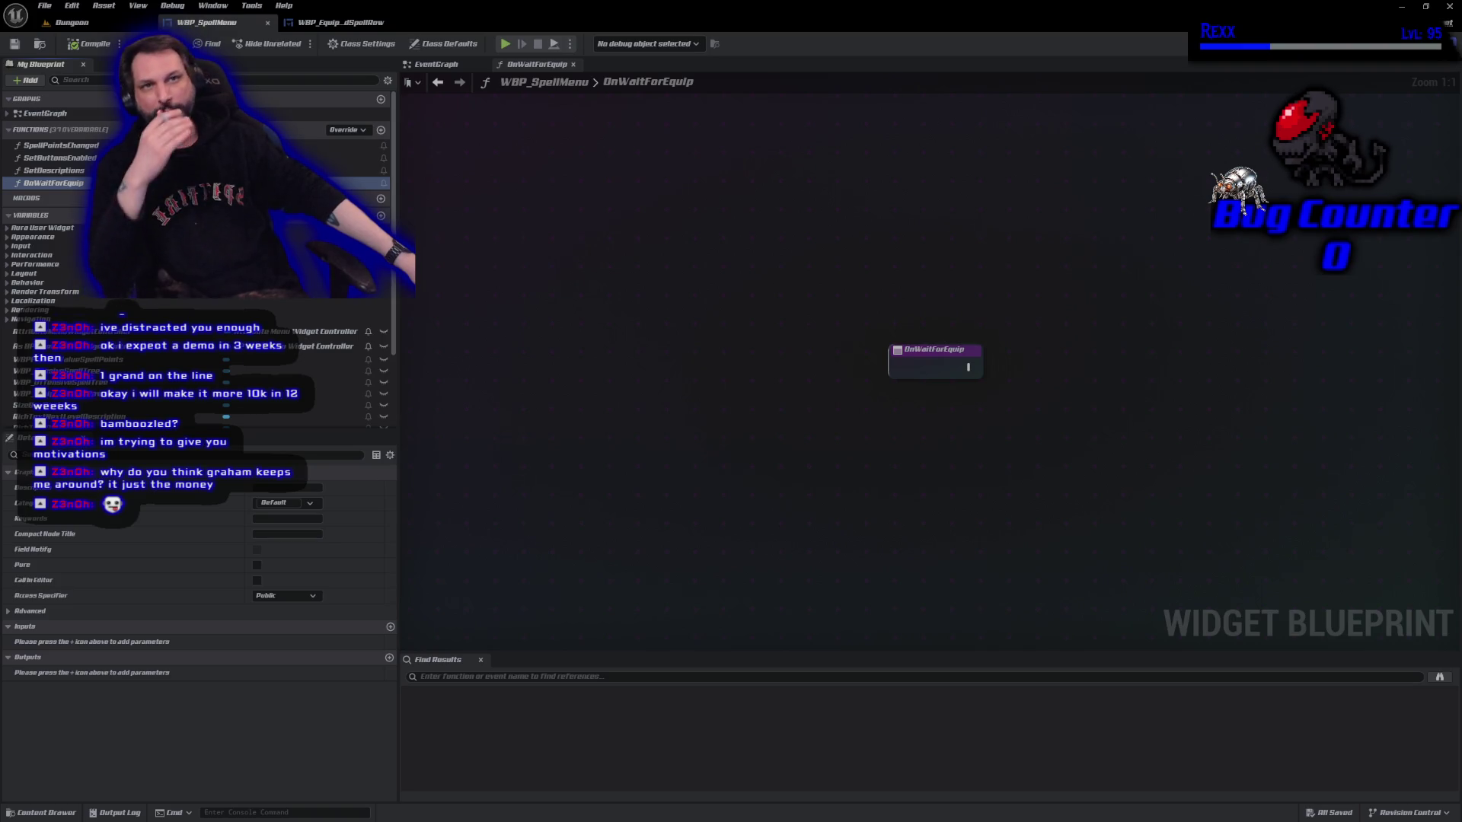
Give OnWaitForEquip a Gameplay Tag input named AbilityType and compile.
{"action": "left_click", "coordinate": [389, 627]}
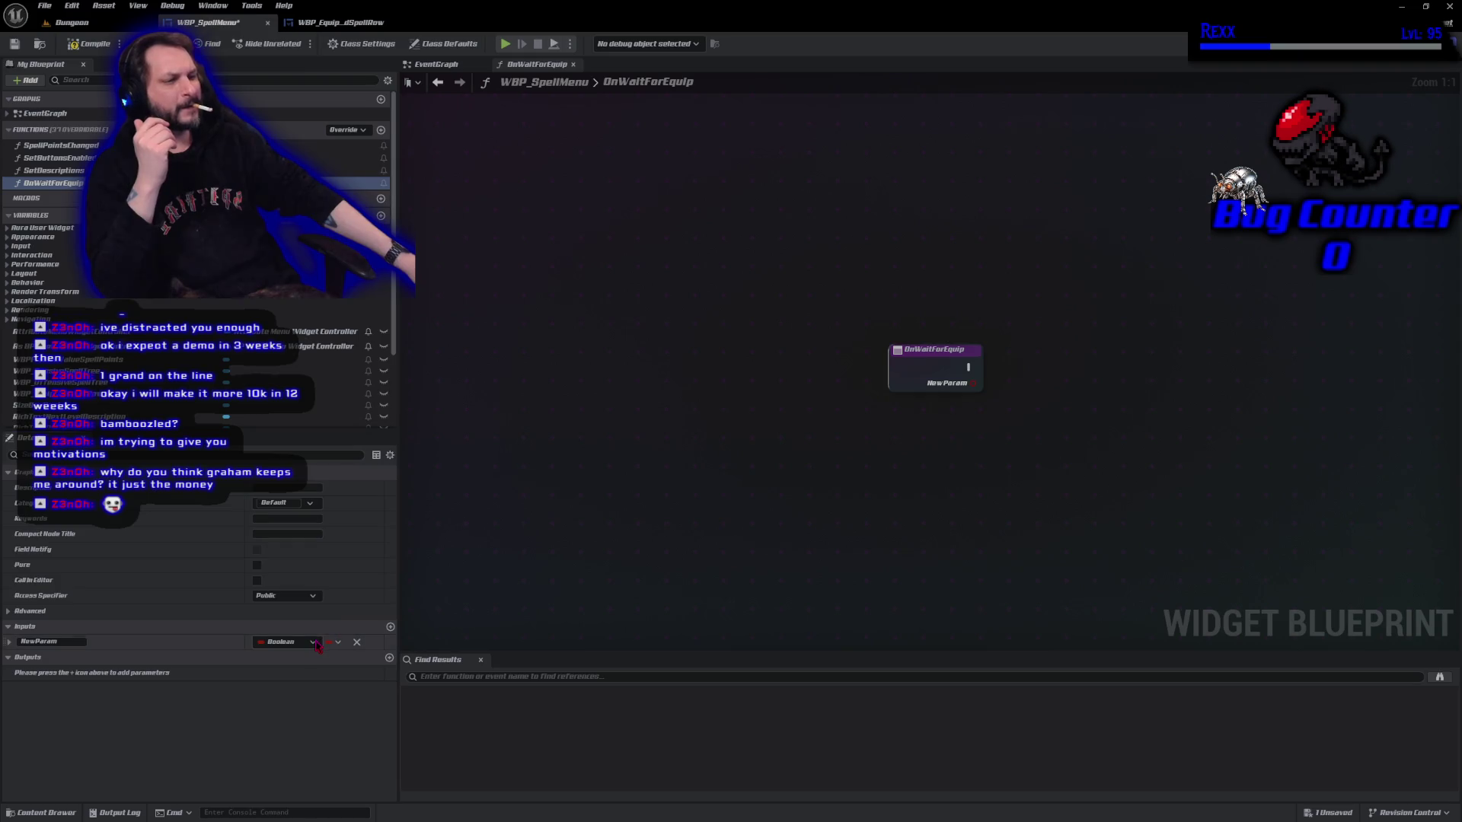
{"action": "left_click", "coordinate": [315, 644]}
{"action": "type", "text": "gameplaytag"}
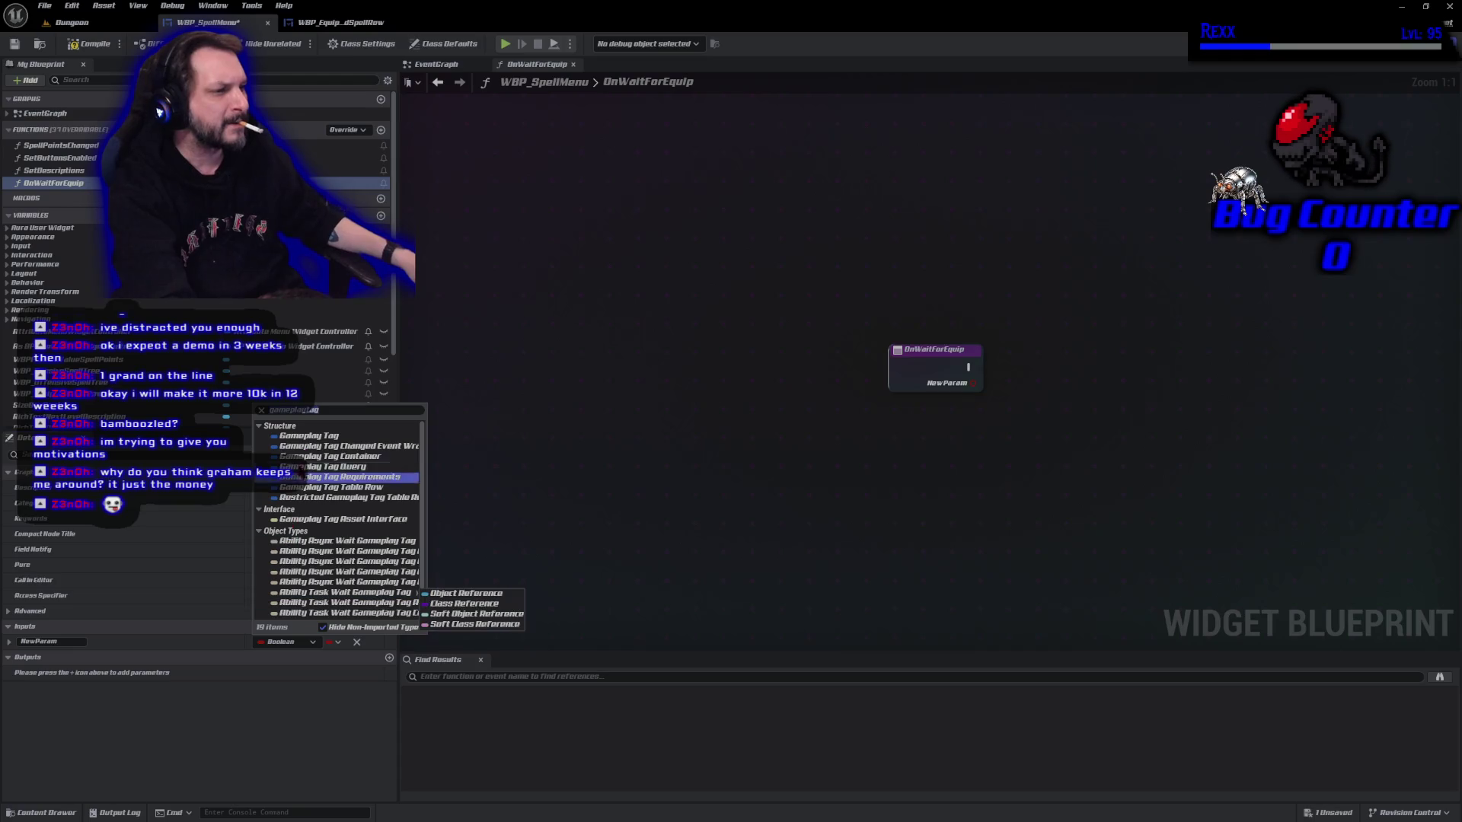
{"action": "left_click", "coordinate": [309, 435]}
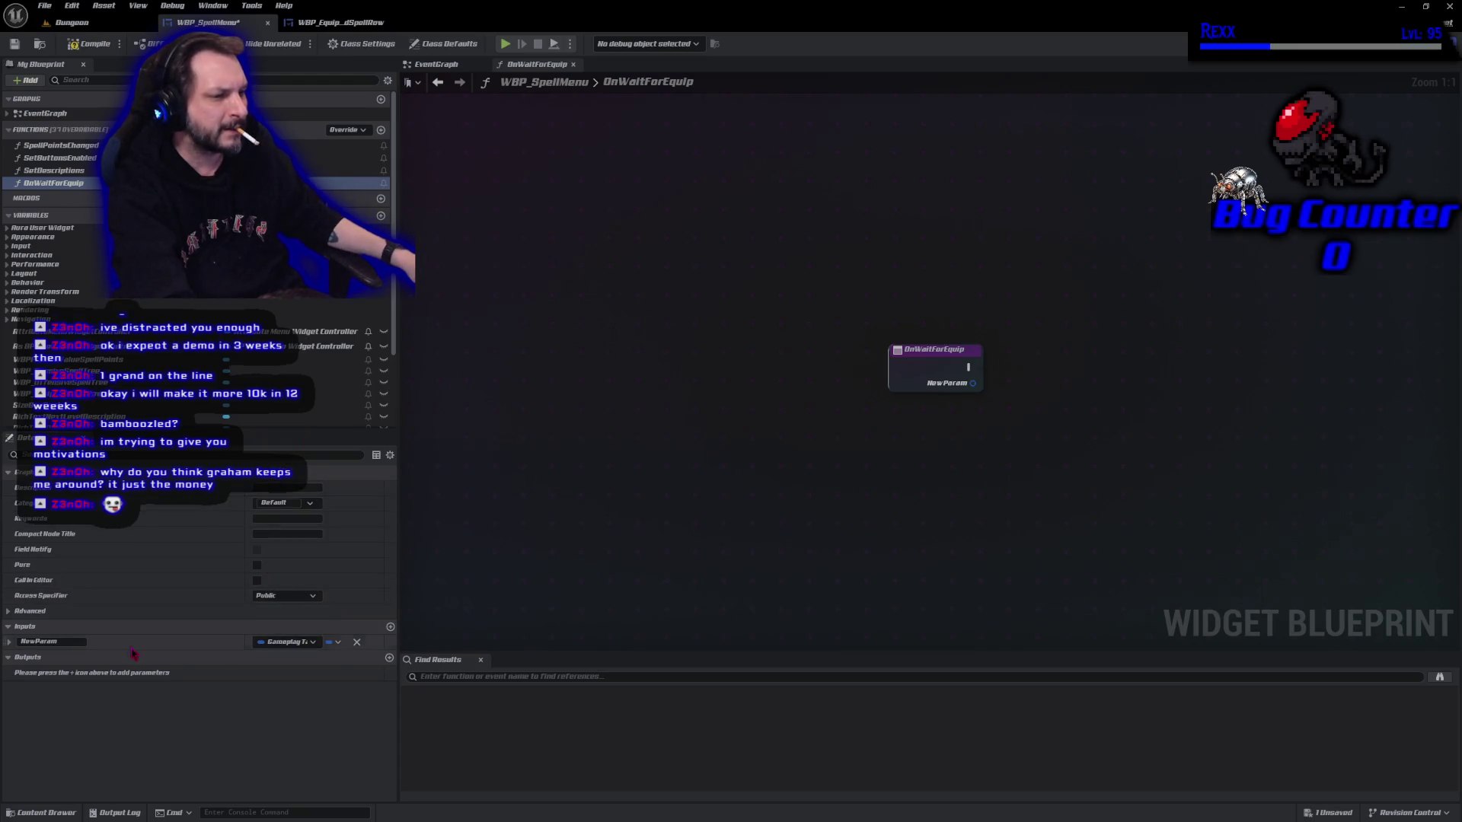
{"action": "type", "text": "AbilityType"}
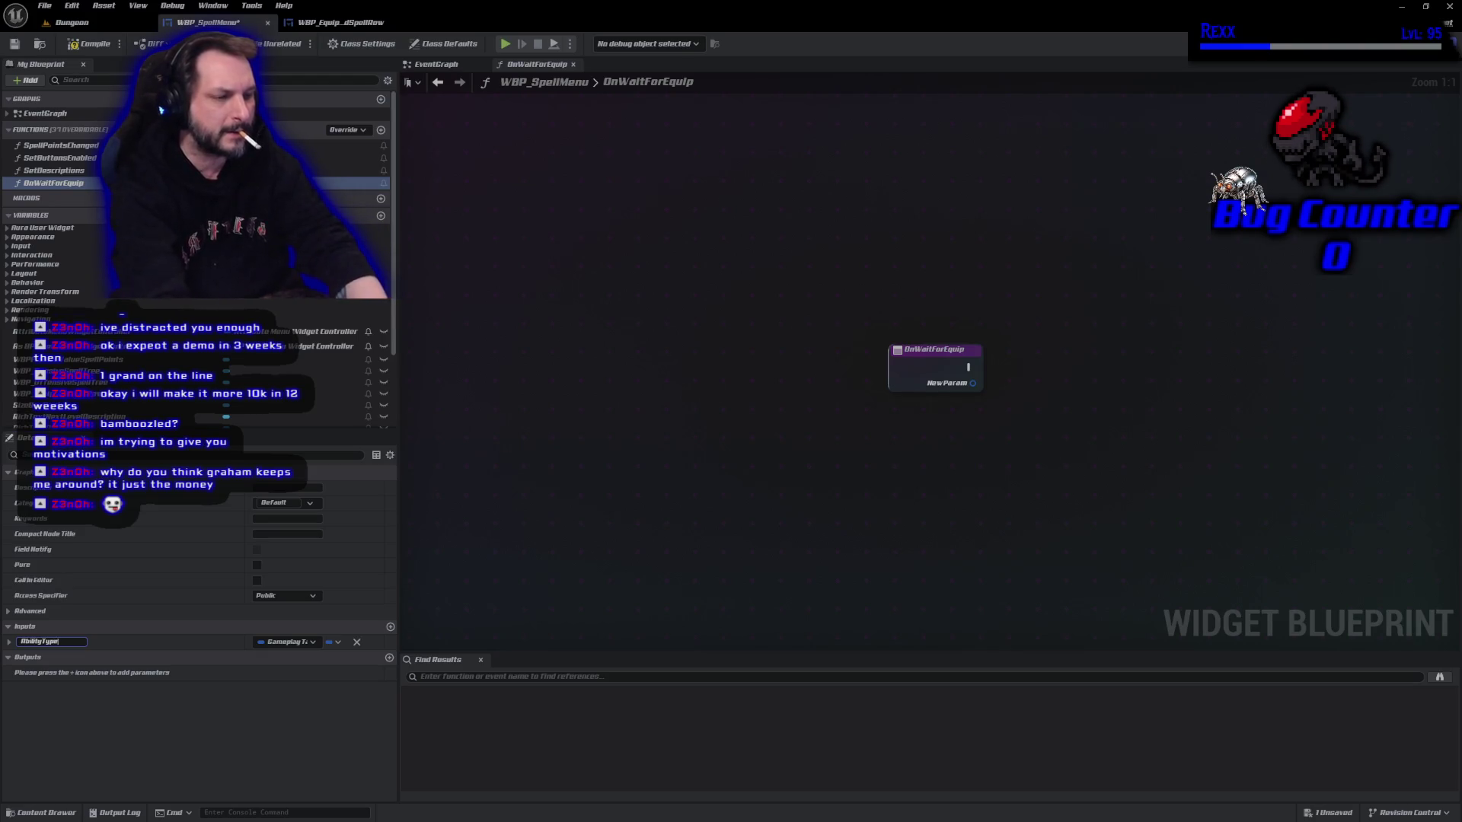
{"action": "key", "text": "Return"}
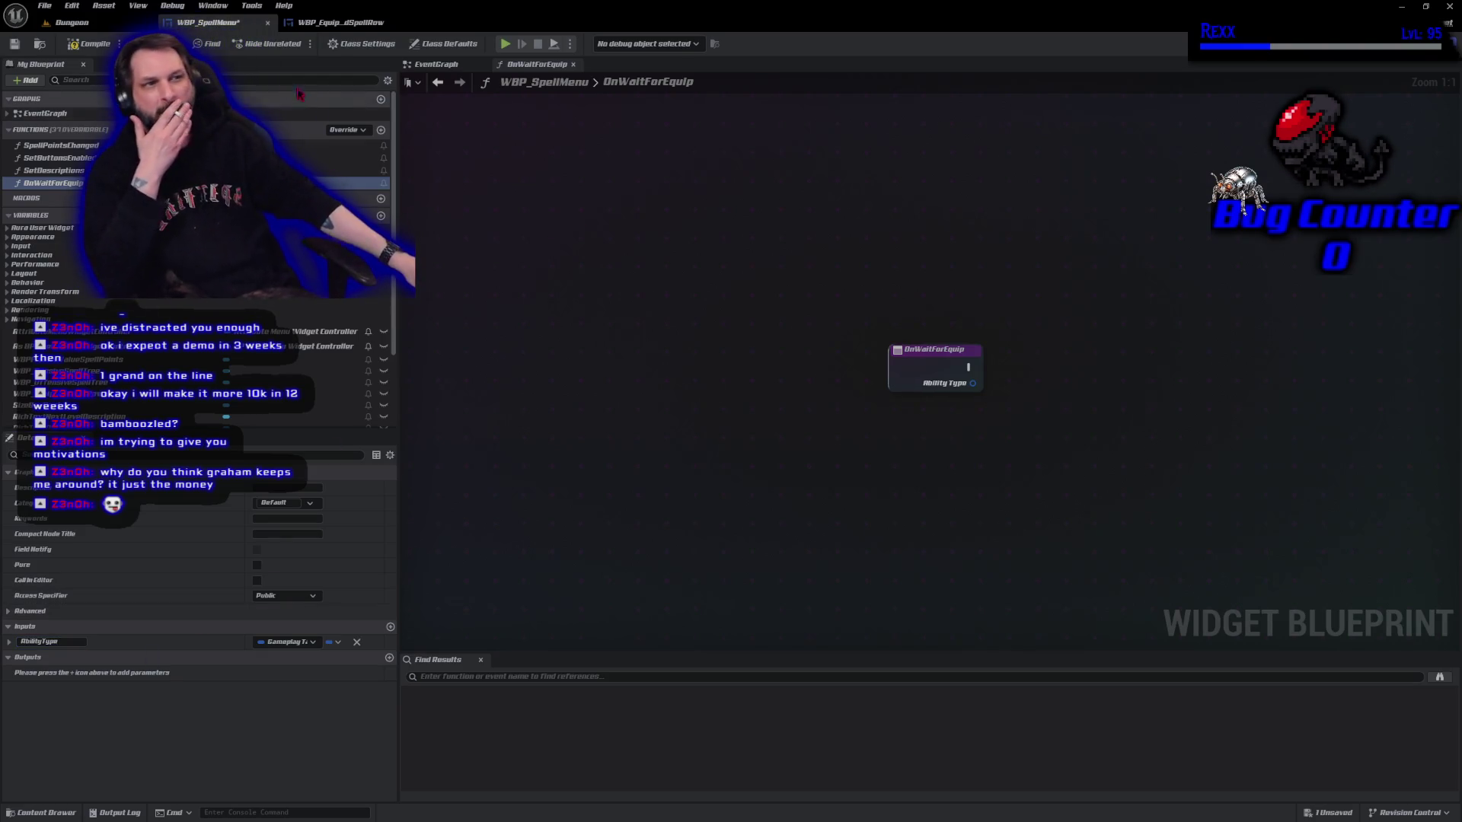
{"action": "left_click", "coordinate": [82, 48]}
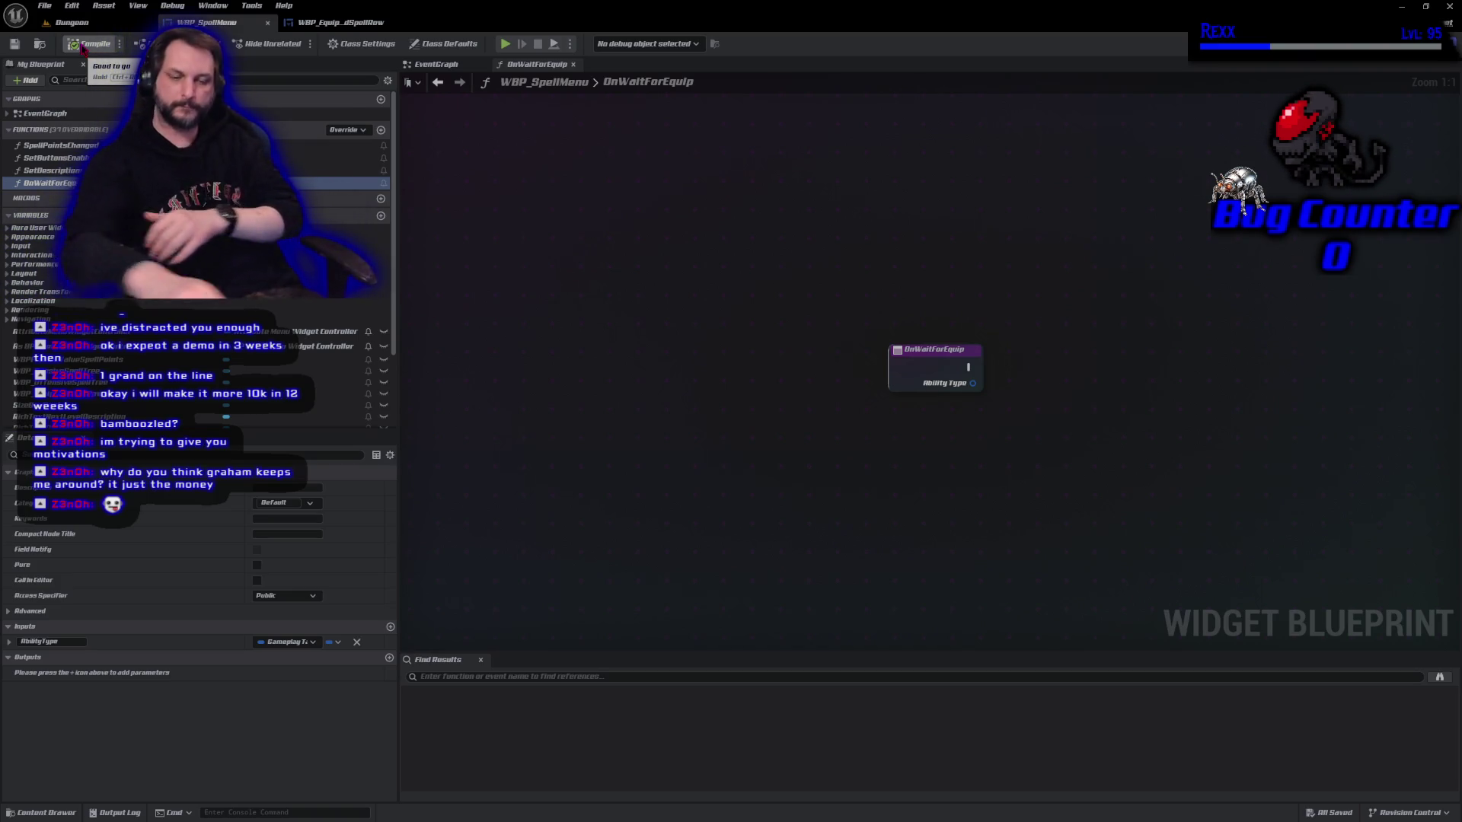
In the EventGraph, feed WaitForEquipDelegate_Event's Ability Type into the On Wait For Equip call, compile, and return to the function.
{"action": "left_click_drag", "start_coordinate": [907, 429], "coordinate": [601, 444]}
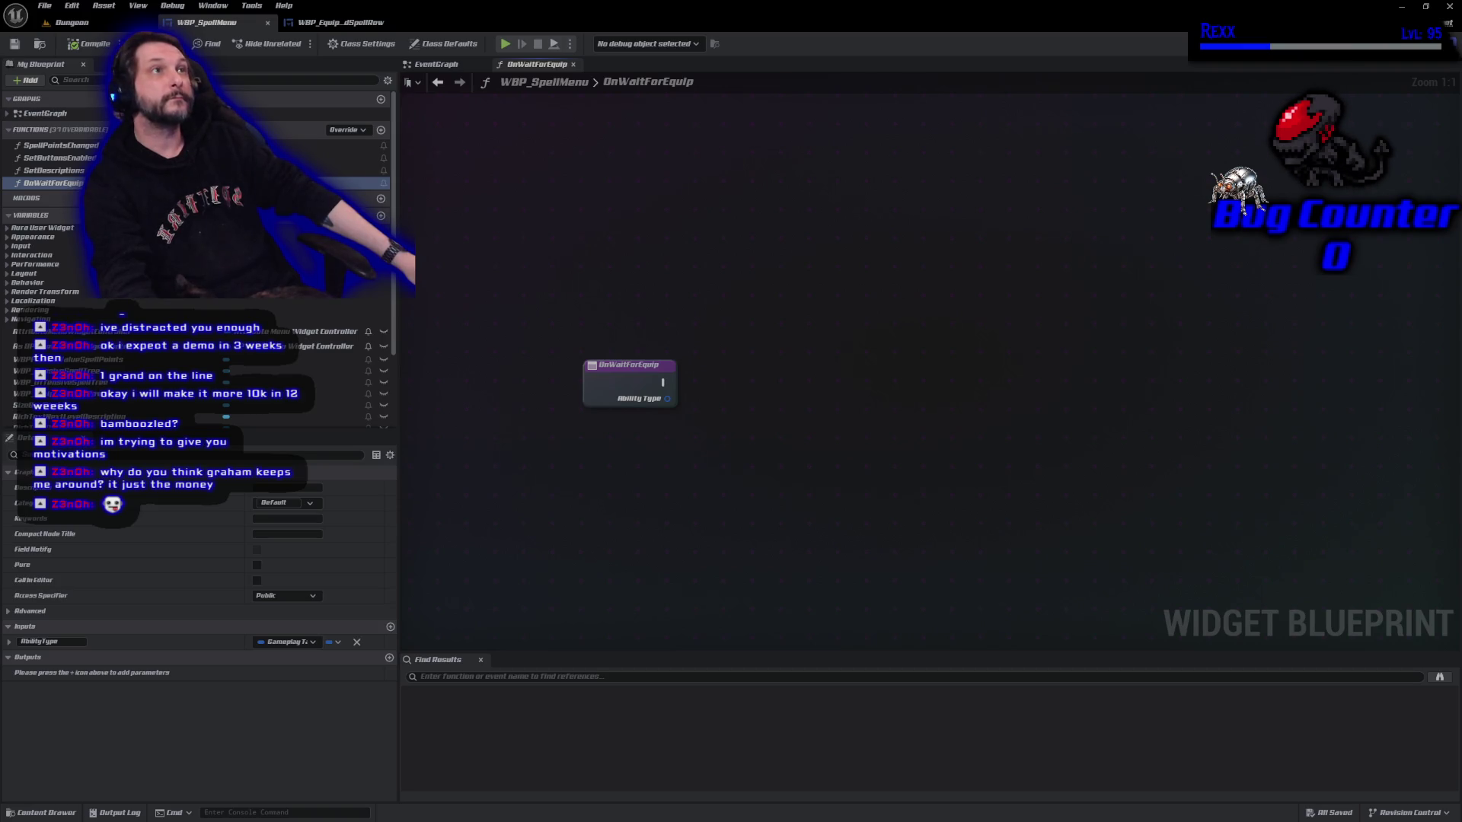
{"action": "key", "text": "alt+Left"}
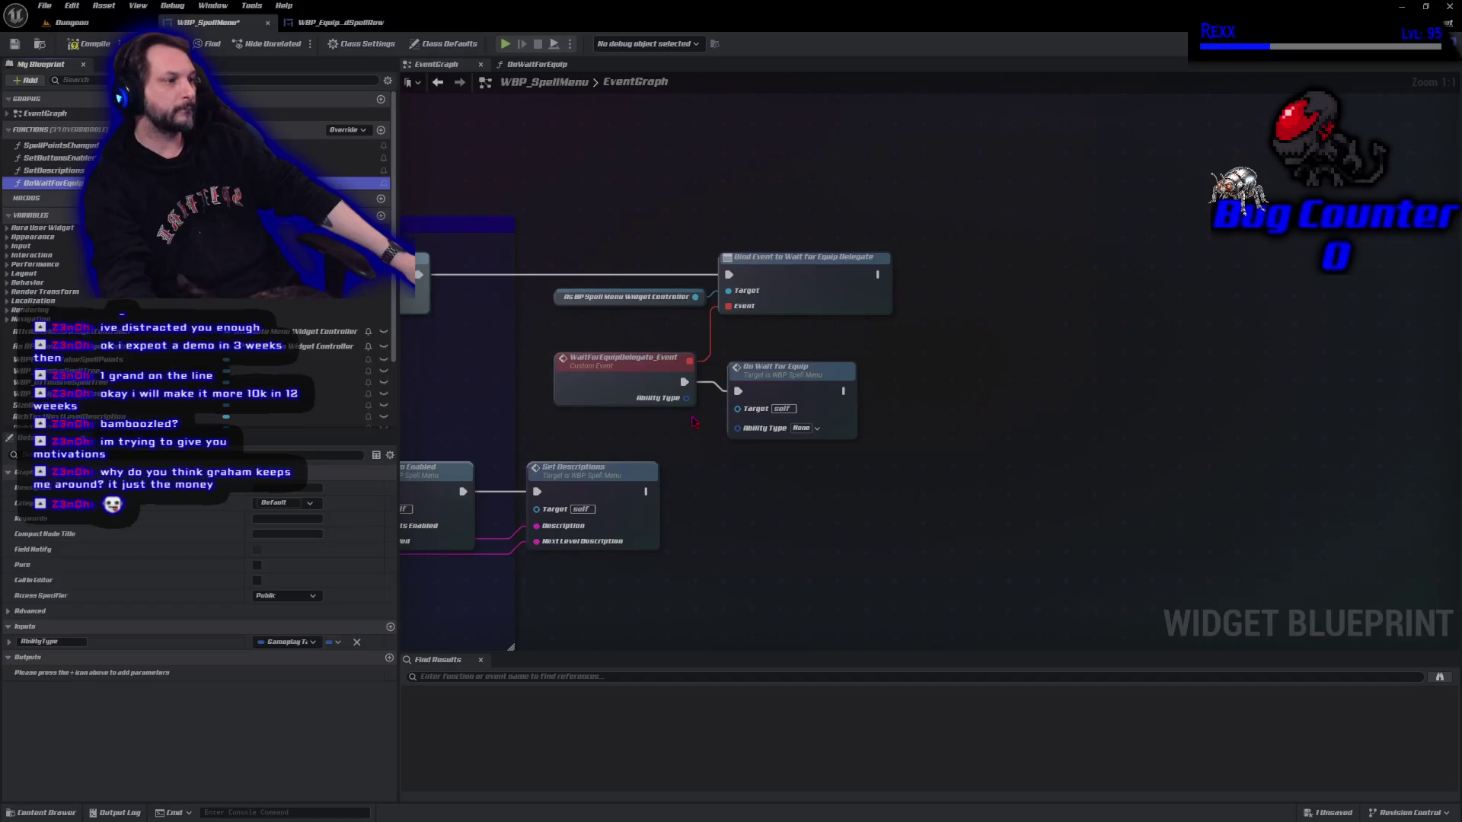
{"action": "mouse_move", "coordinate": [687, 399]}
{"action": "left_mouse_down"}
{"action": "mouse_move", "coordinate": [763, 451]}
{"action": "mouse_move", "coordinate": [754, 434]}
{"action": "mouse_move", "coordinate": [776, 381]}
{"action": "left_mouse_up"}
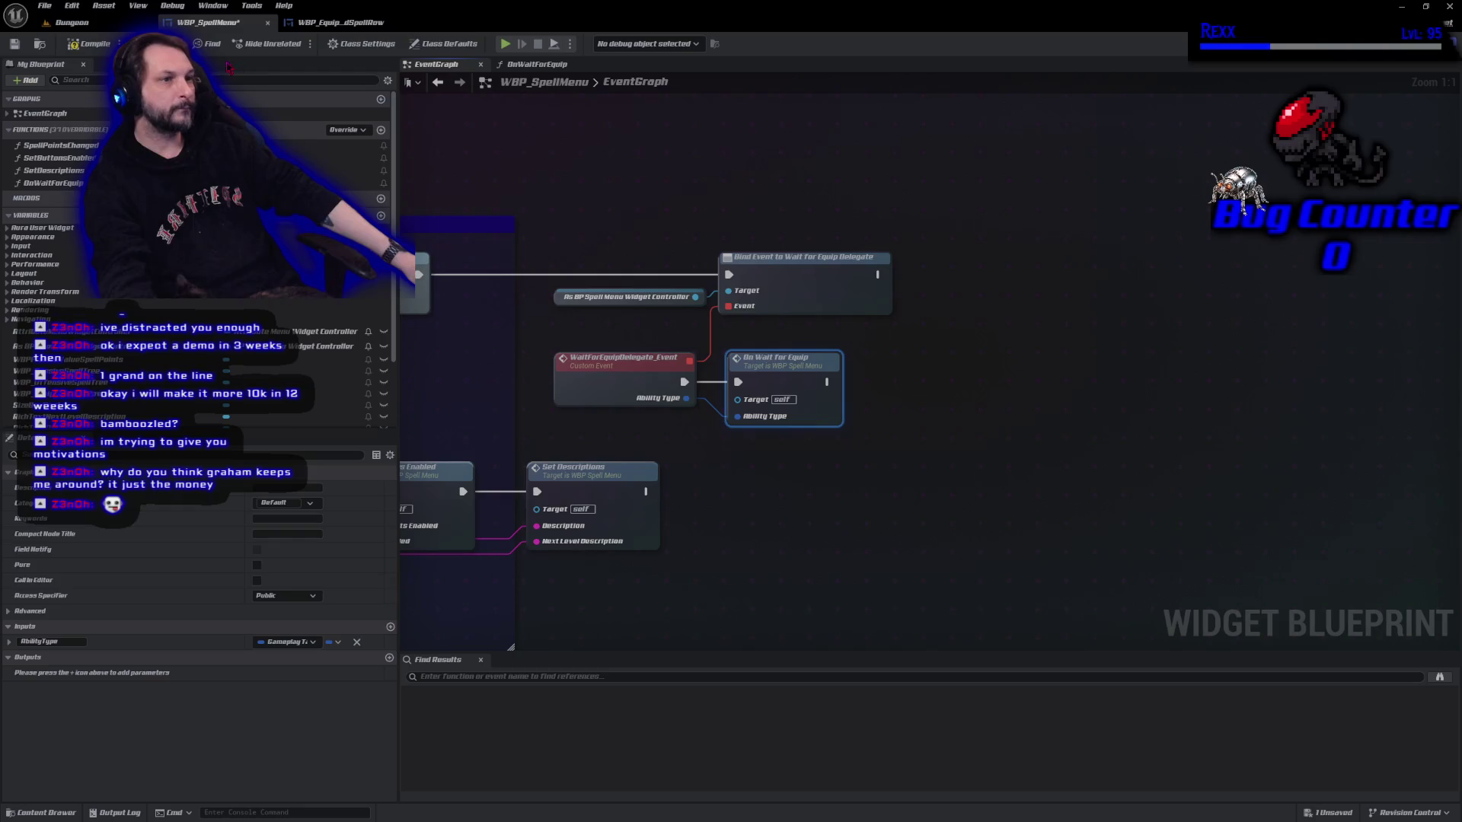
{"action": "left_click", "coordinate": [89, 44]}
{"action": "key", "text": "alt+Right"}
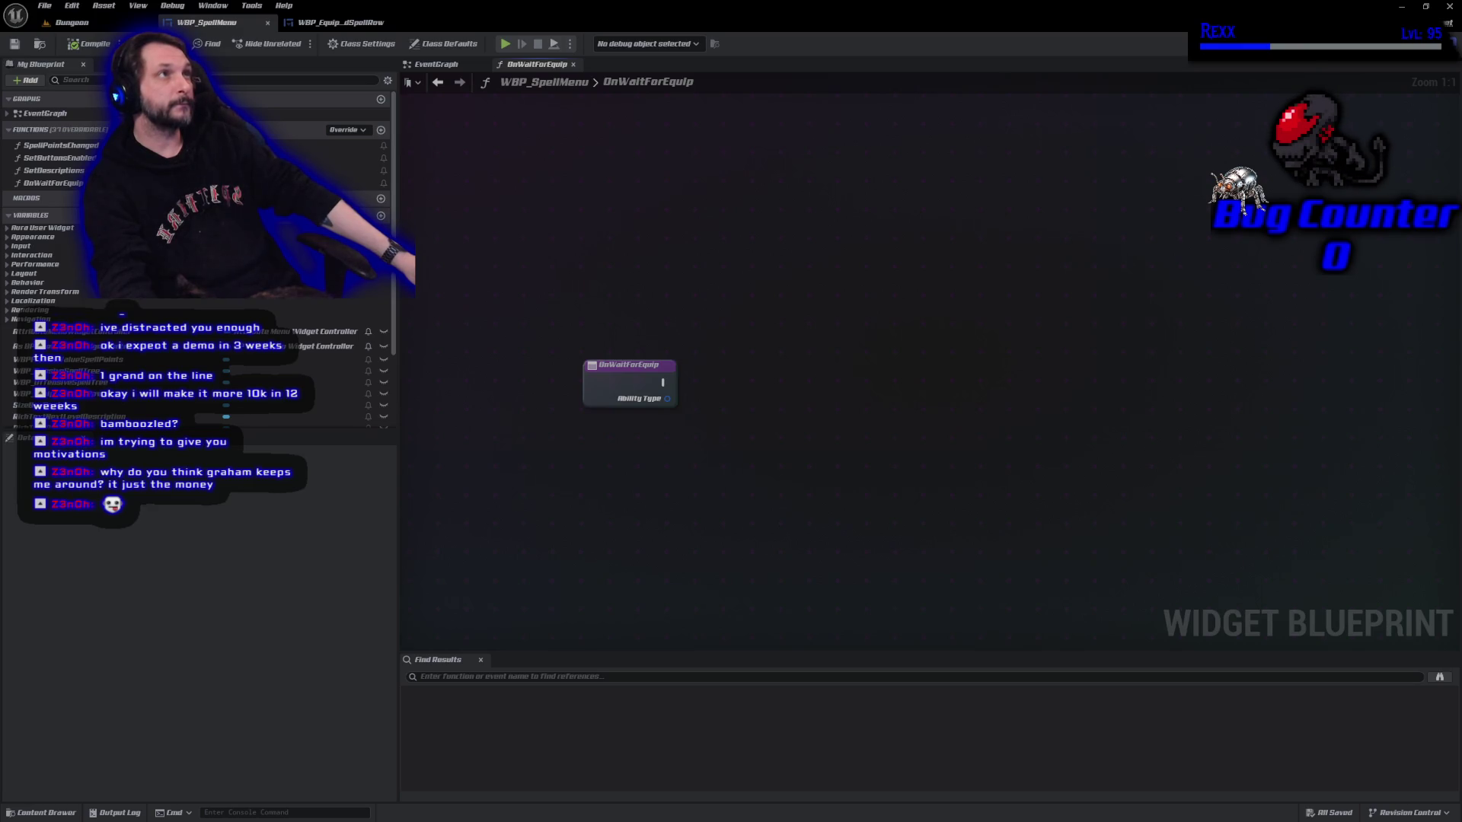
{"action": "left_click_drag", "start_coordinate": [765, 411], "coordinate": [663, 379]}
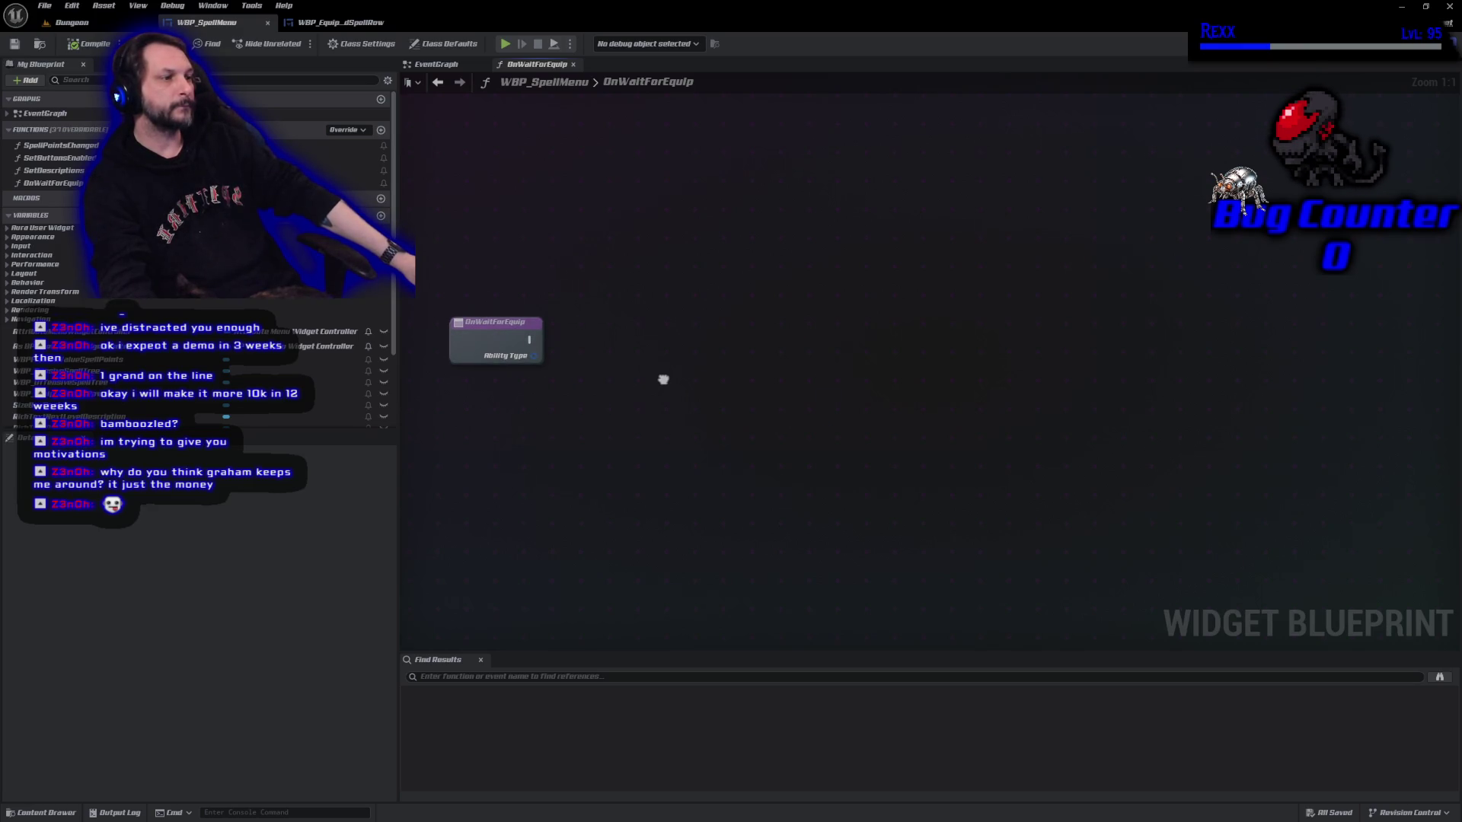
Add a Matches Tag node comparing Ability Type against Abilities.Type.Offensive.
{"action": "left_click_drag", "start_coordinate": [534, 355], "coordinate": [583, 379]}
{"action": "type", "text": "matc"}
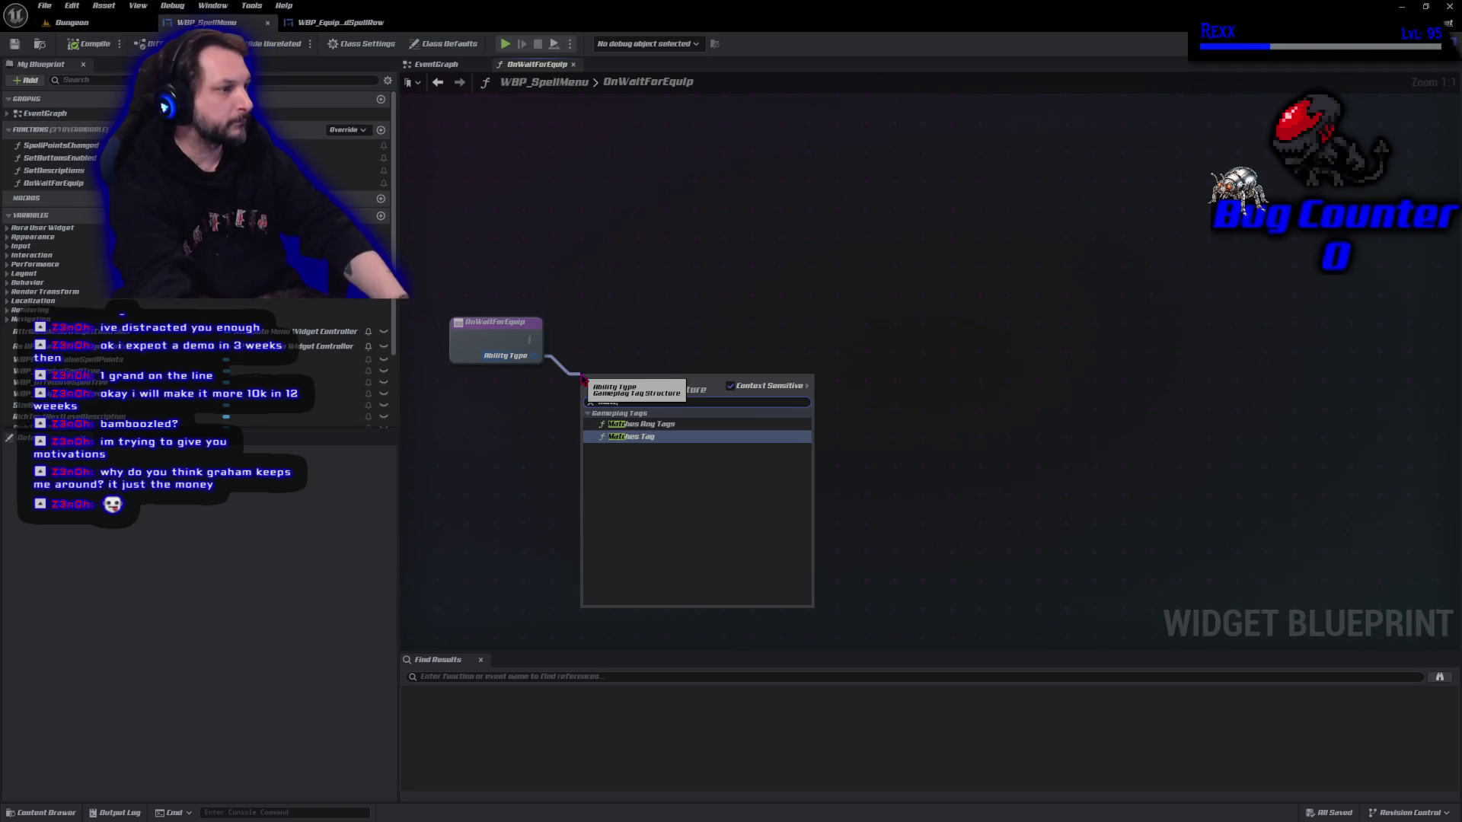
{"action": "key", "text": "Return"}
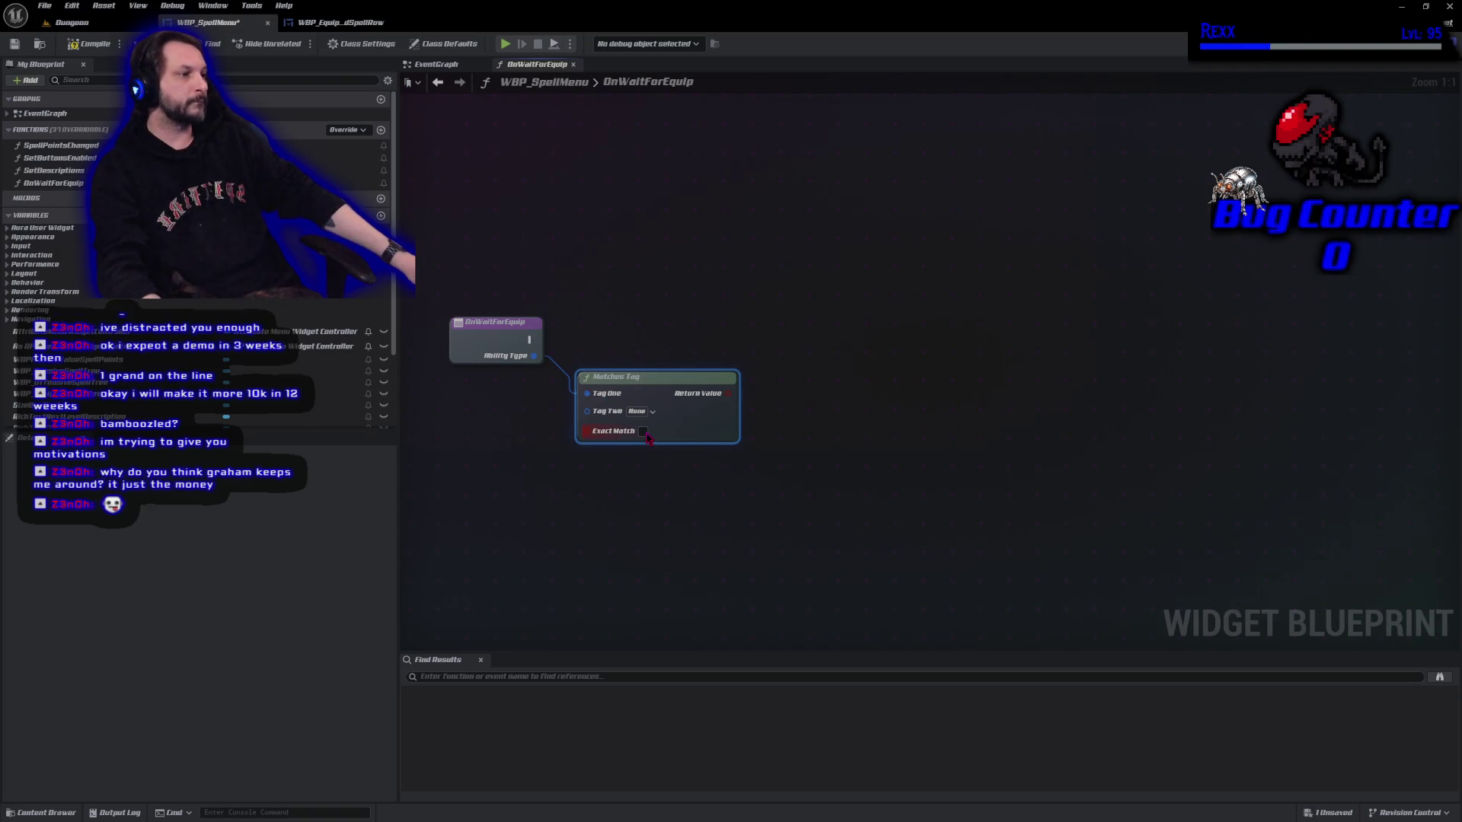
{"action": "left_click", "coordinate": [638, 411]}
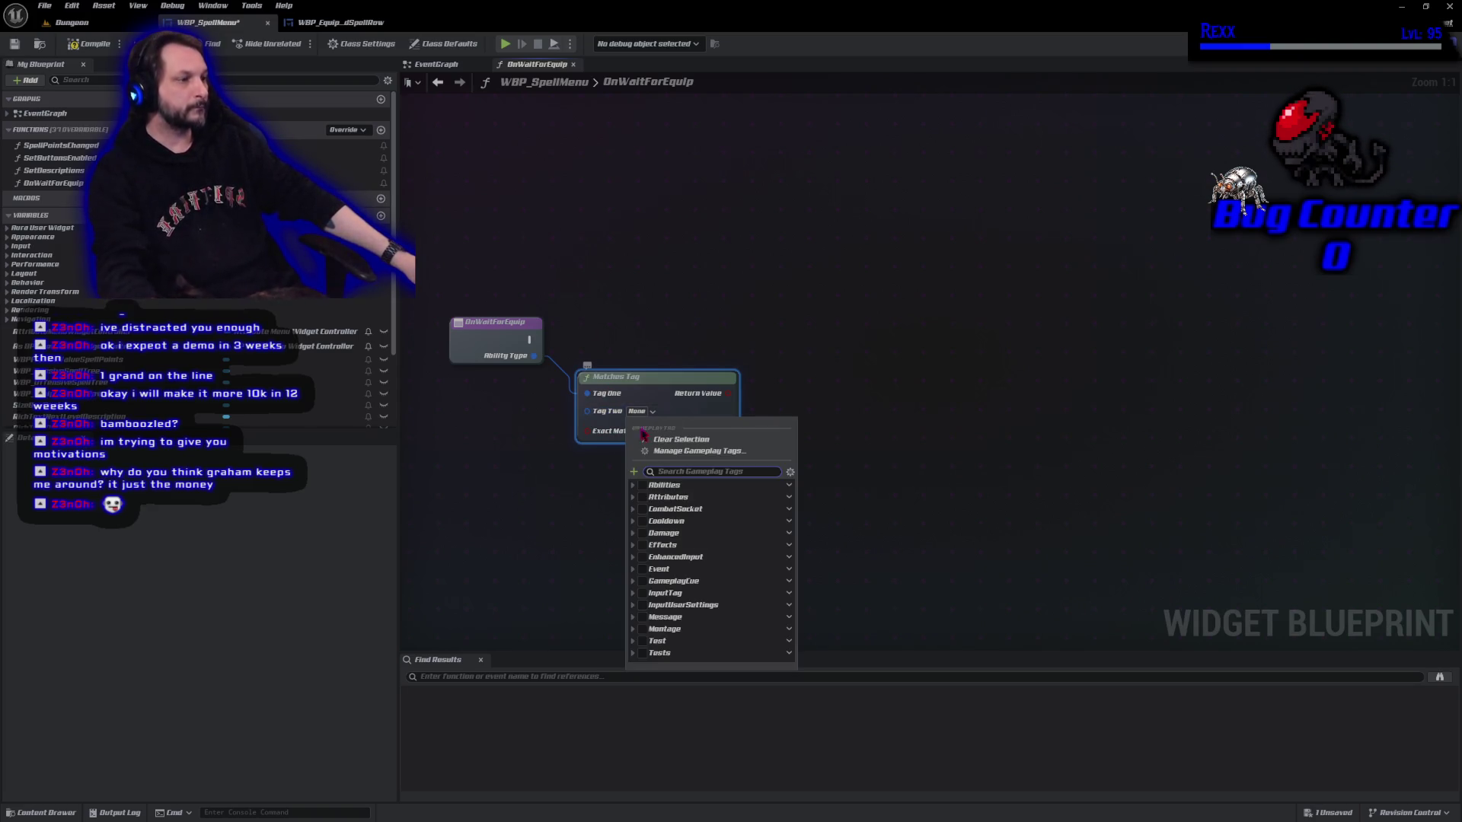
{"action": "left_click", "coordinate": [633, 485]}
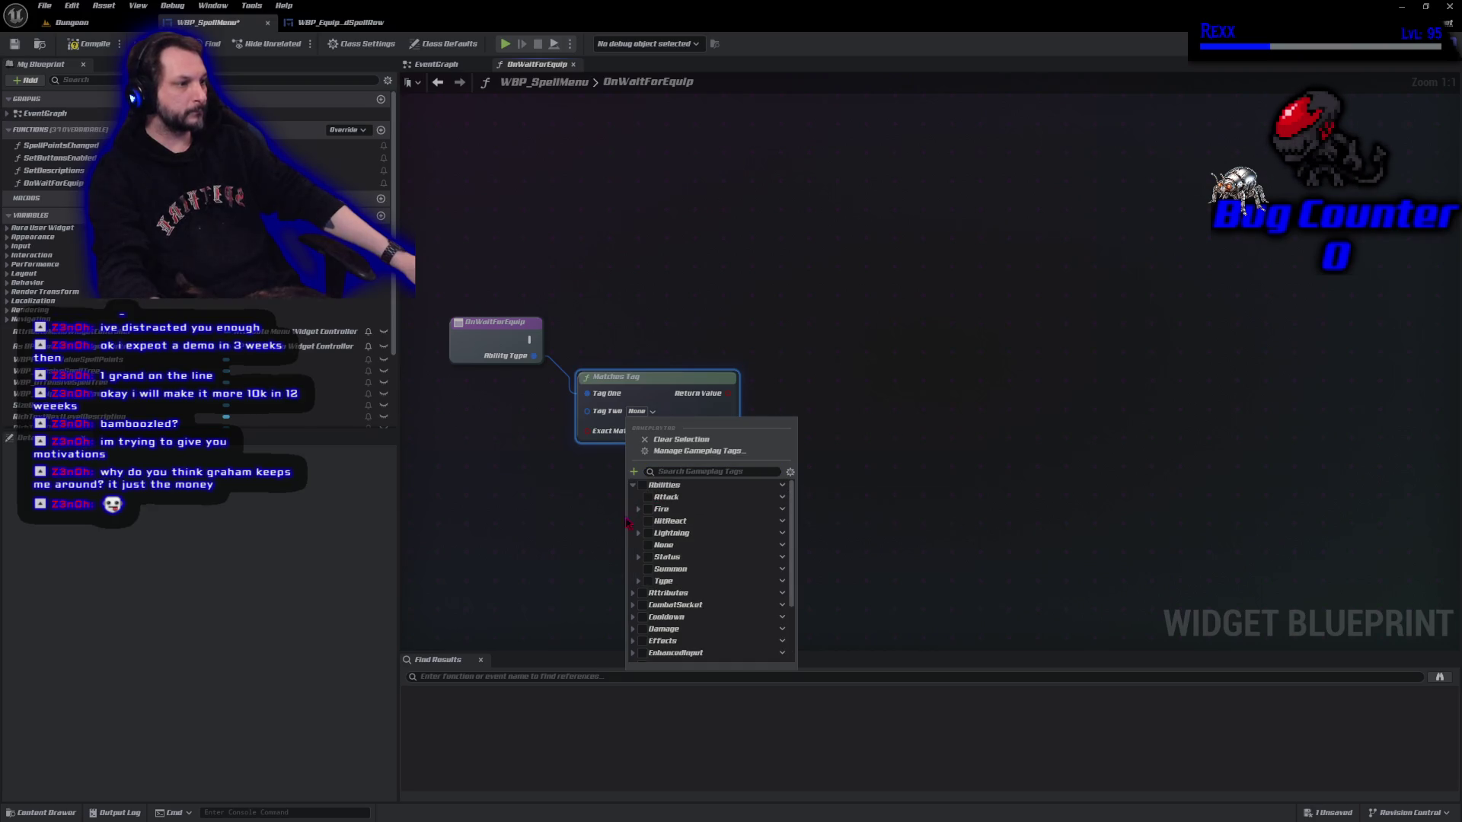
{"action": "left_click", "coordinate": [640, 582]}
{"action": "left_click", "coordinate": [659, 612]}
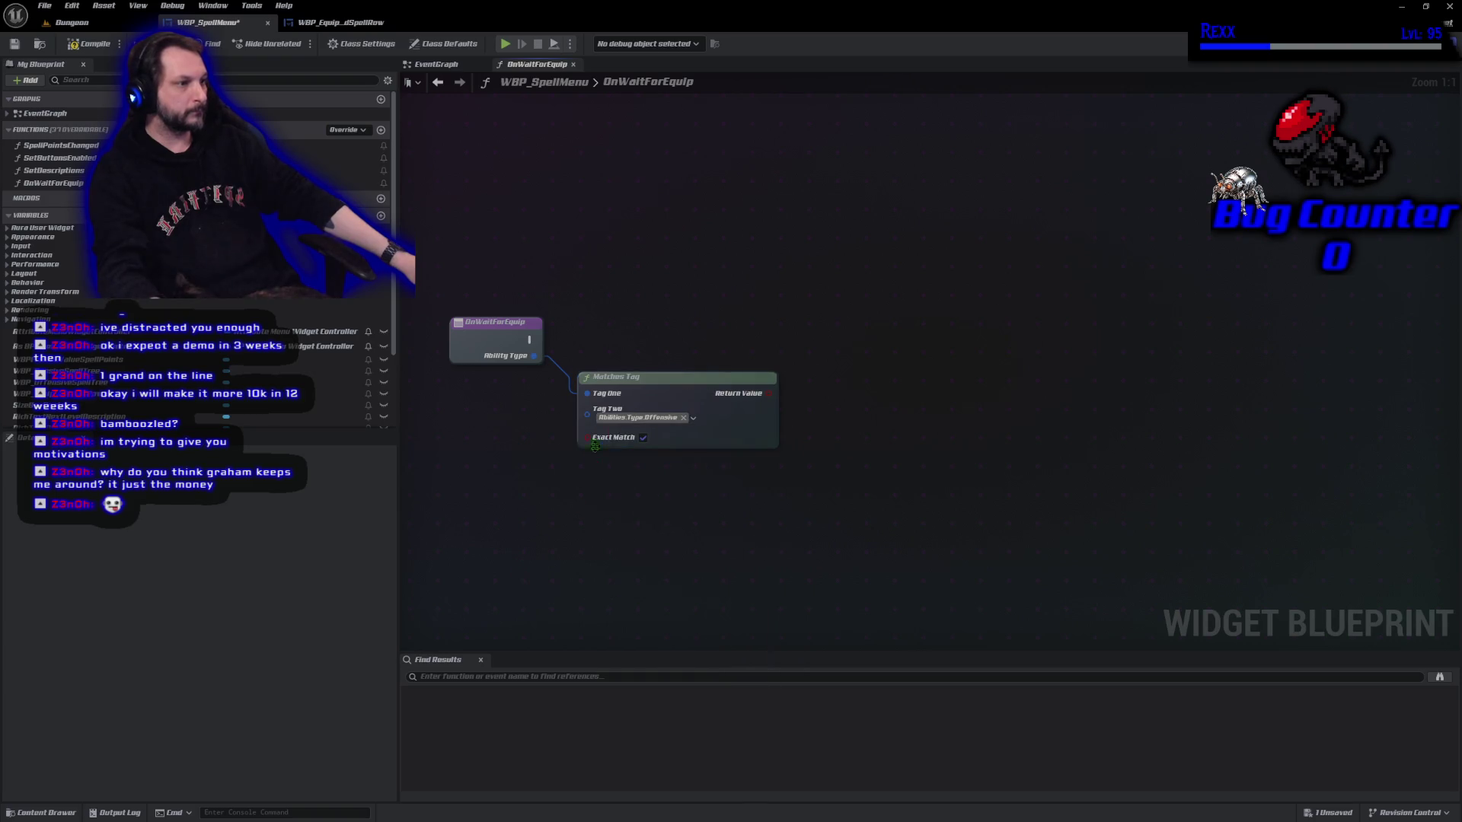
{"action": "left_click_drag", "start_coordinate": [639, 386], "coordinate": [621, 377]}
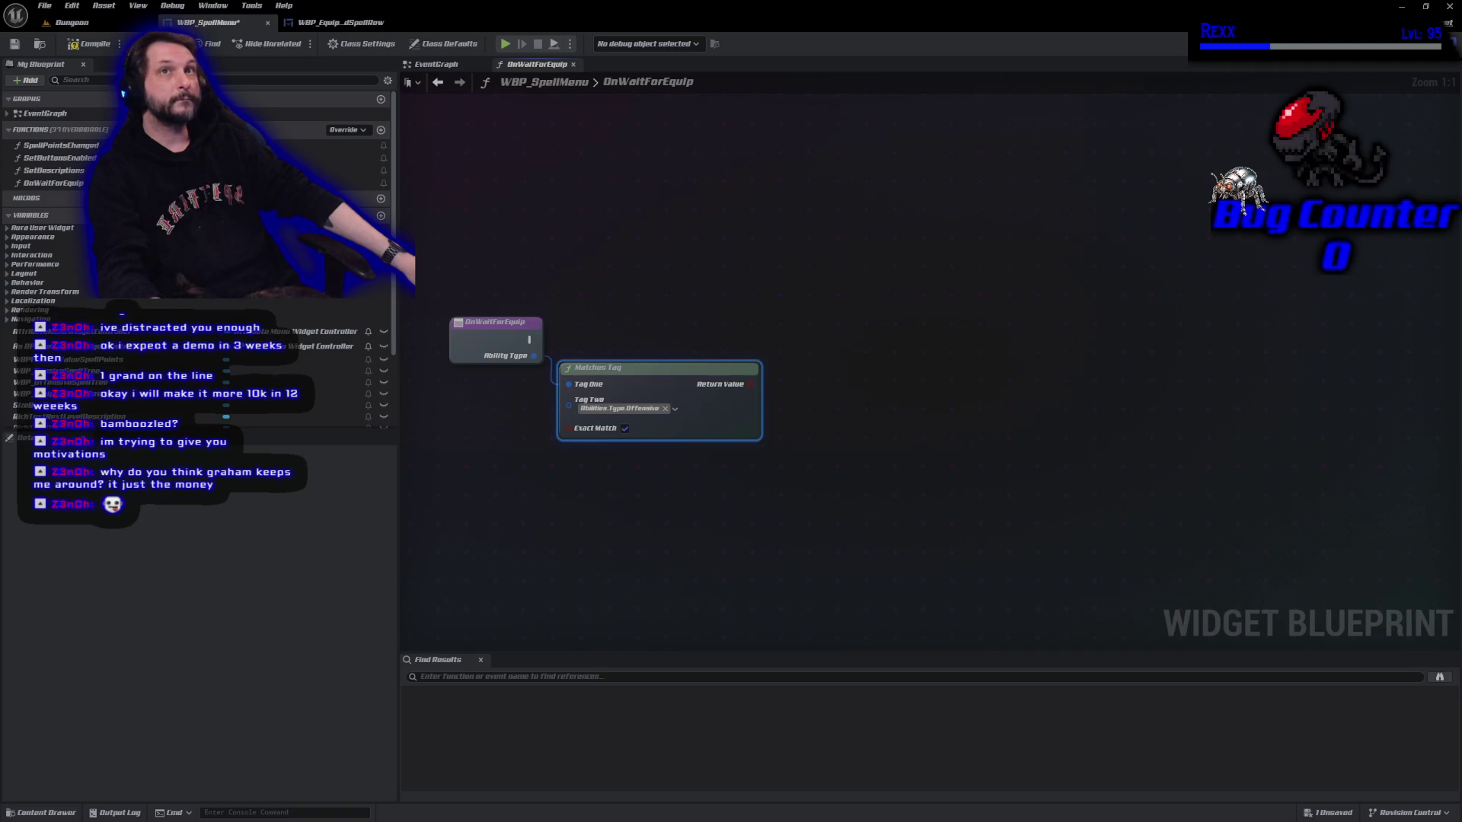
Promote the match result to an Is Offensive boolean, set it after the function entry, and compile.
{"action": "left_click_drag", "start_coordinate": [751, 384], "coordinate": [791, 373]}
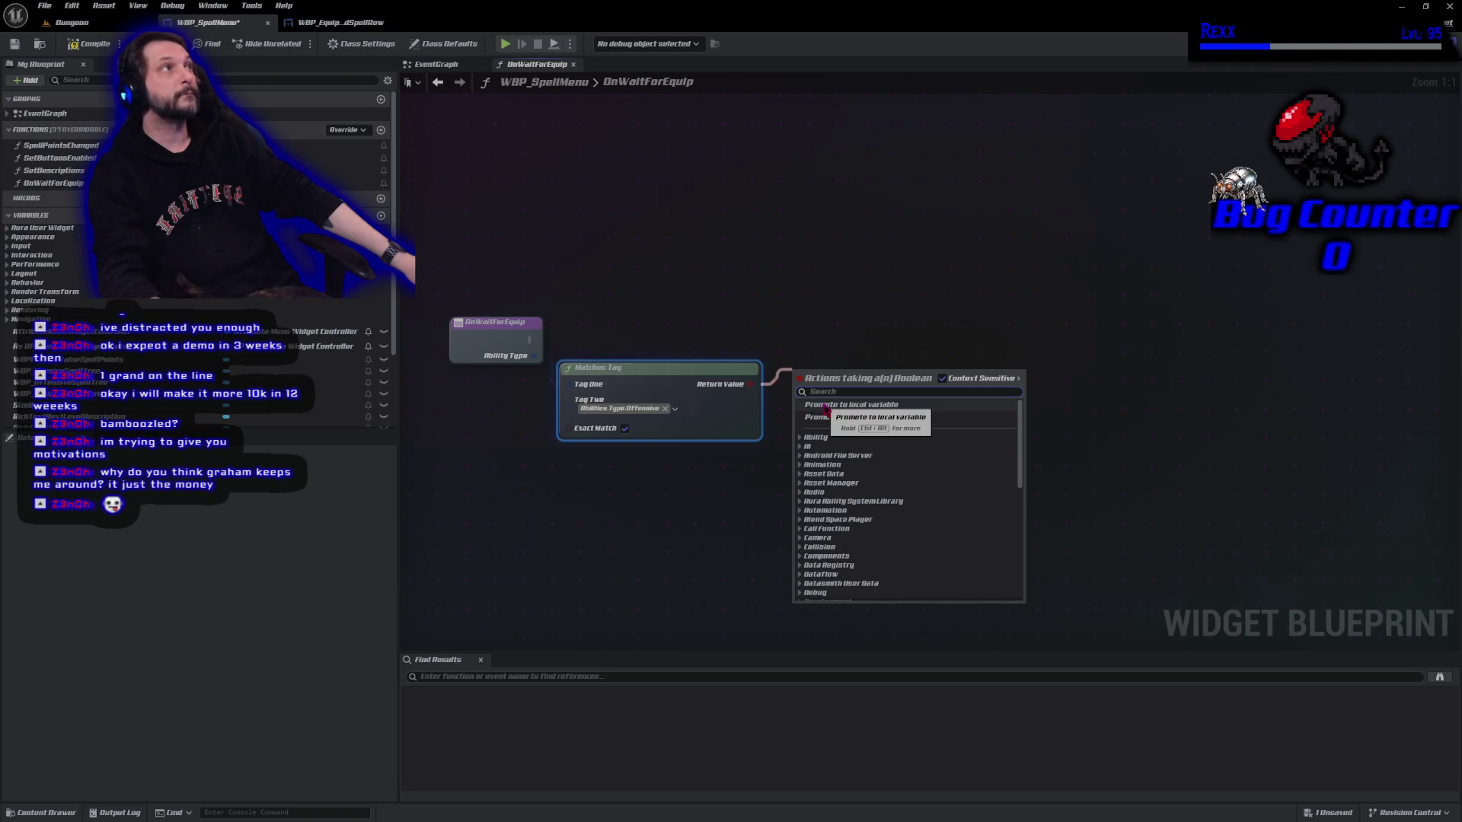
{"action": "left_click_drag", "start_coordinate": [823, 424], "coordinate": [821, 411]}
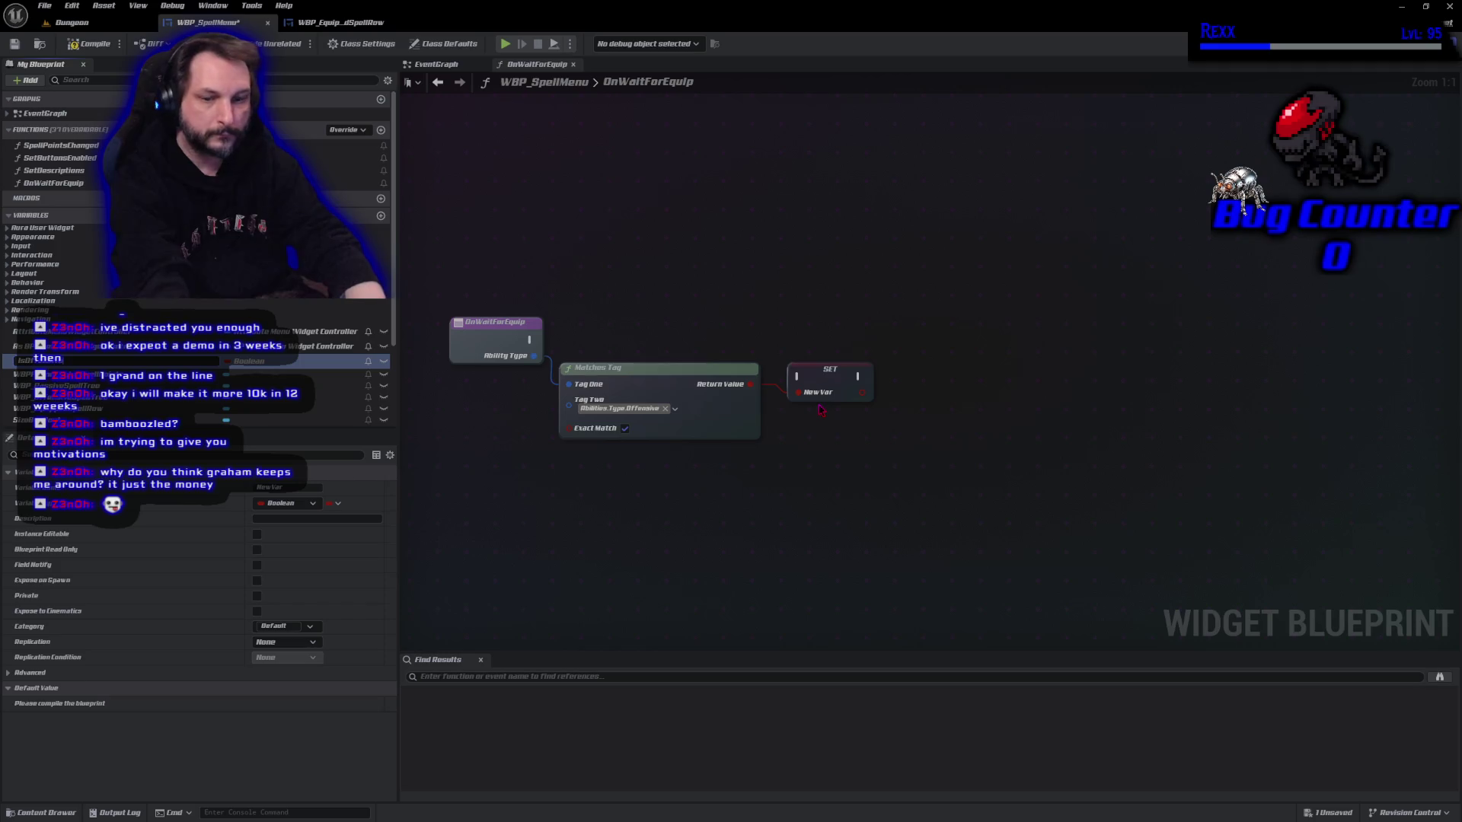
{"action": "key", "text": "Return"}
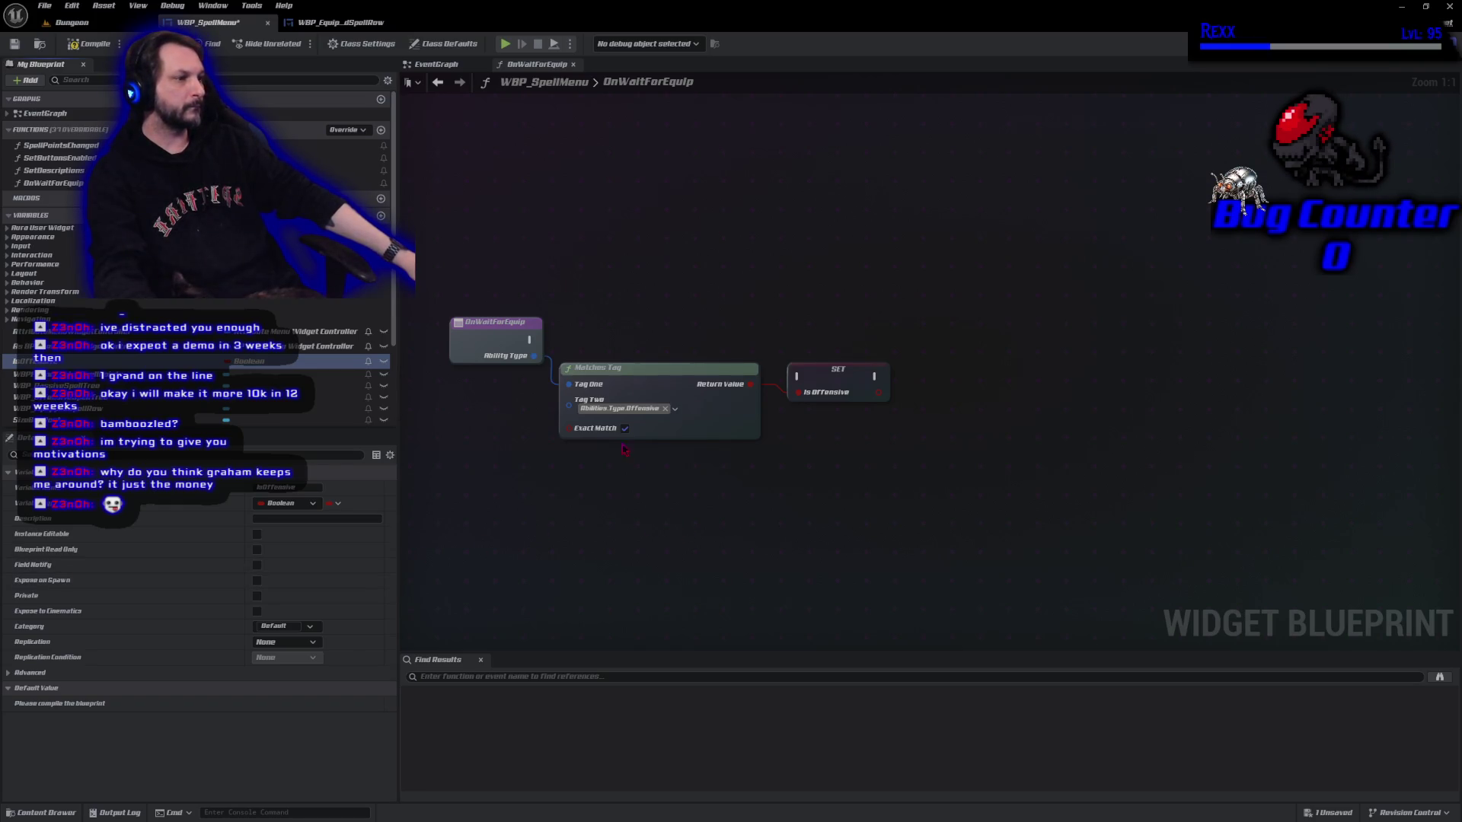
{"action": "mouse_move", "coordinate": [532, 339]}
{"action": "left_mouse_down"}
{"action": "mouse_move", "coordinate": [796, 376]}
{"action": "mouse_move", "coordinate": [828, 350]}
{"action": "mouse_move", "coordinate": [823, 335]}
{"action": "left_mouse_up"}
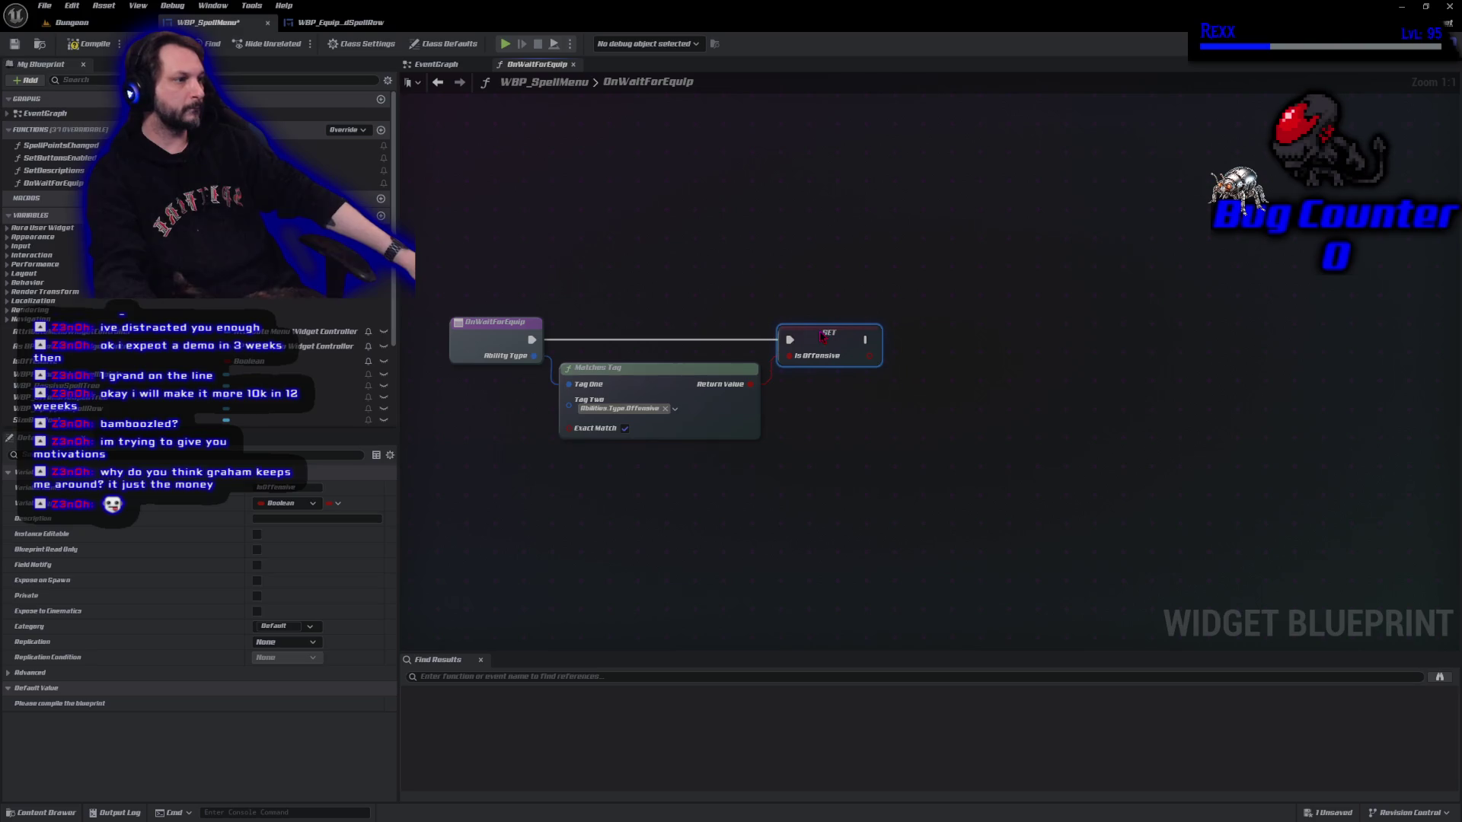
{"action": "left_click", "coordinate": [89, 45]}
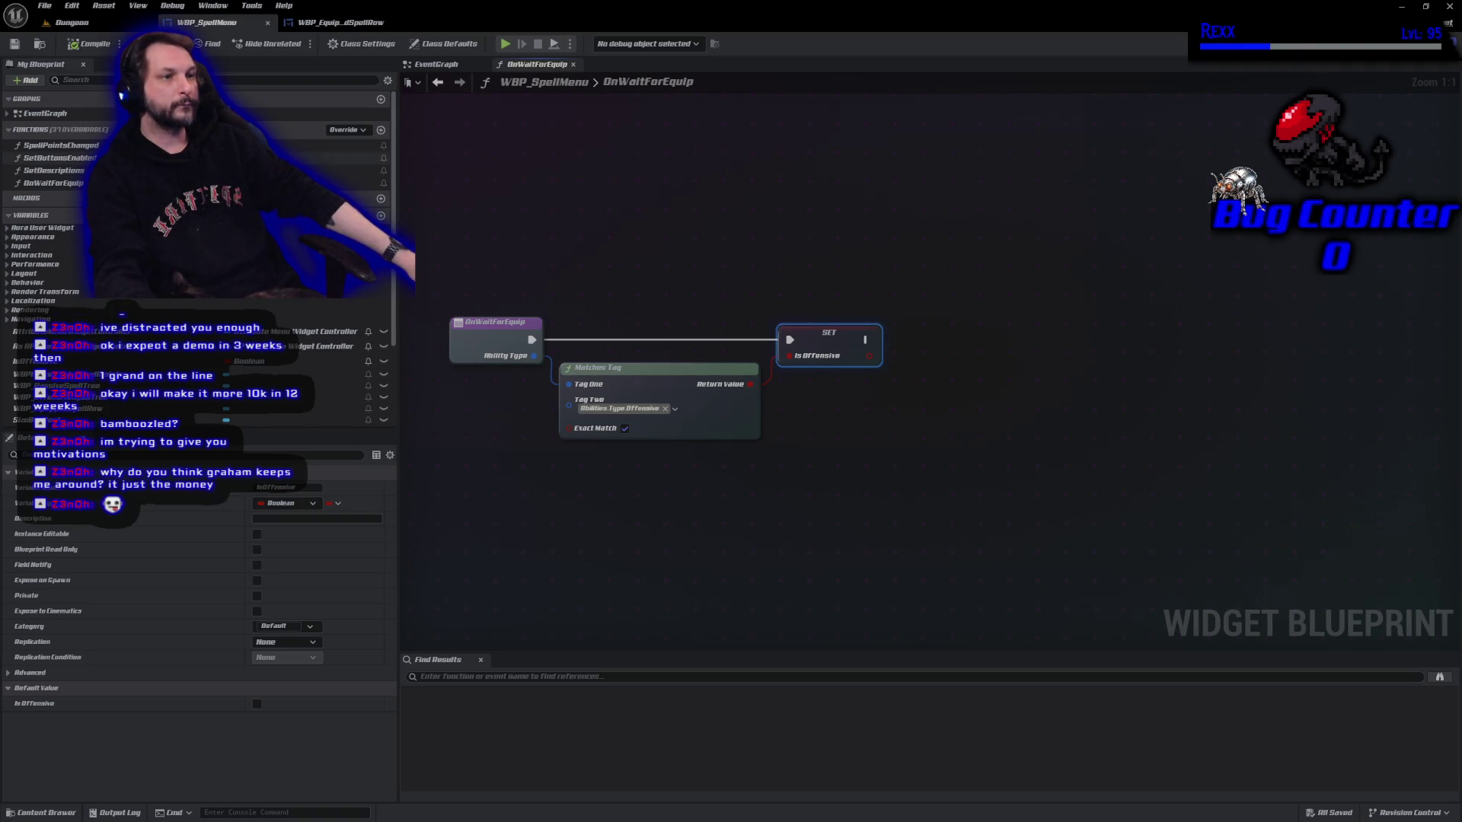
{"action": "left_click_drag", "start_coordinate": [554, 251], "coordinate": [868, 340]}
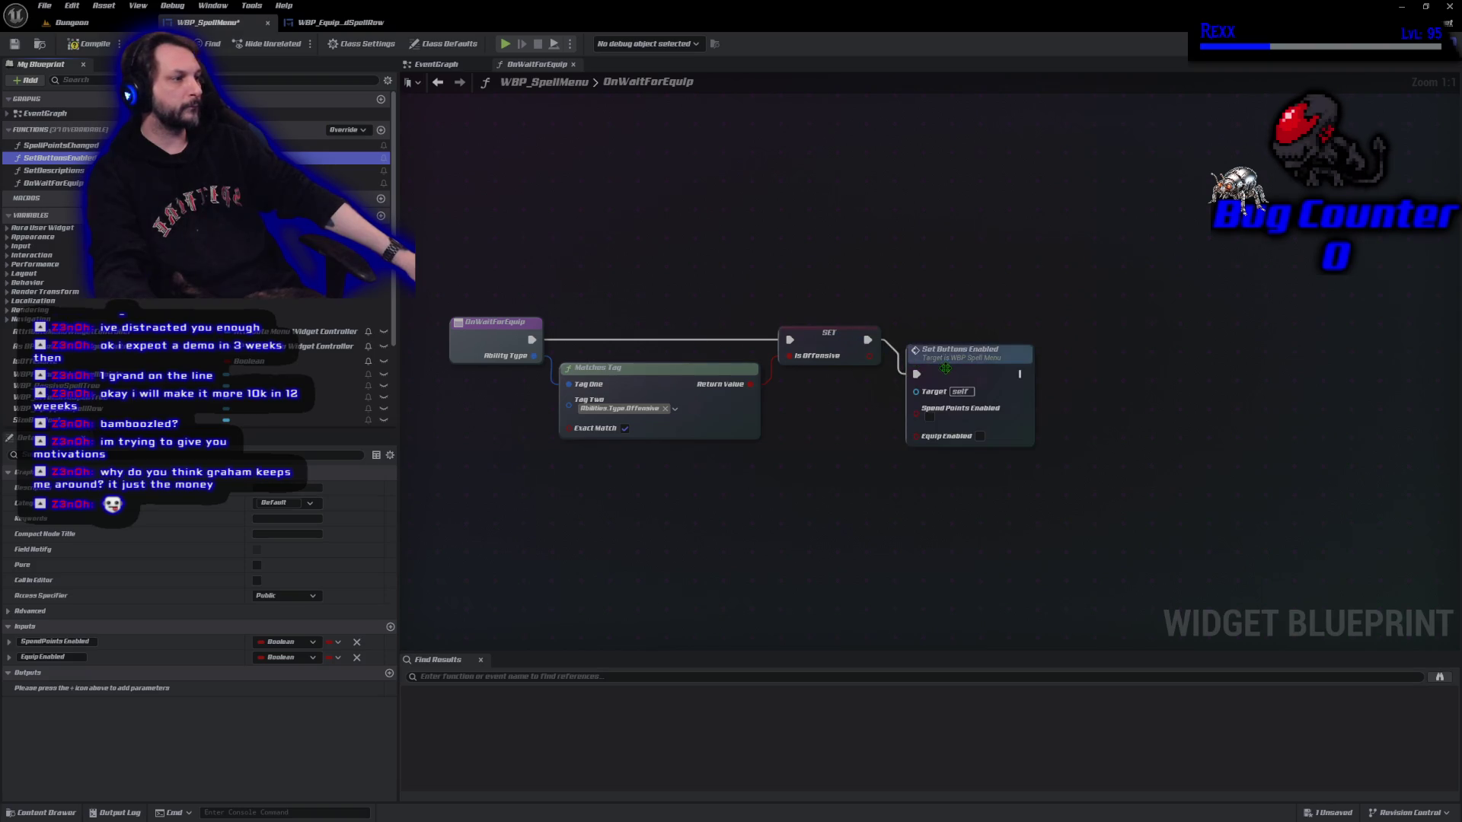
Add a Branch after Set Buttons Enabled with Is Offensive as its condition.
{"action": "left_click_drag", "start_coordinate": [963, 349], "coordinate": [964, 340]}
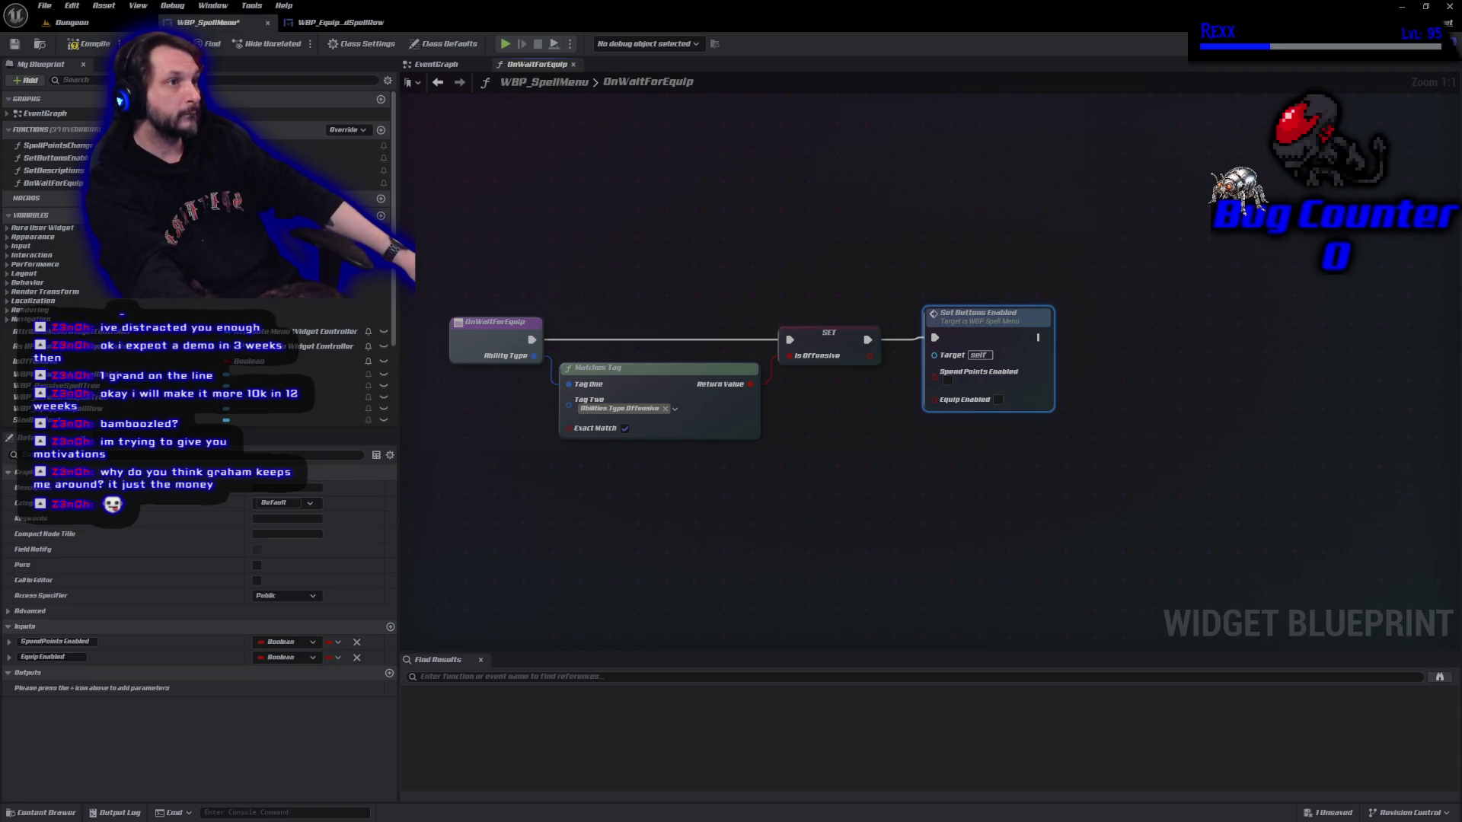
{"action": "left_click", "coordinate": [1143, 356]}
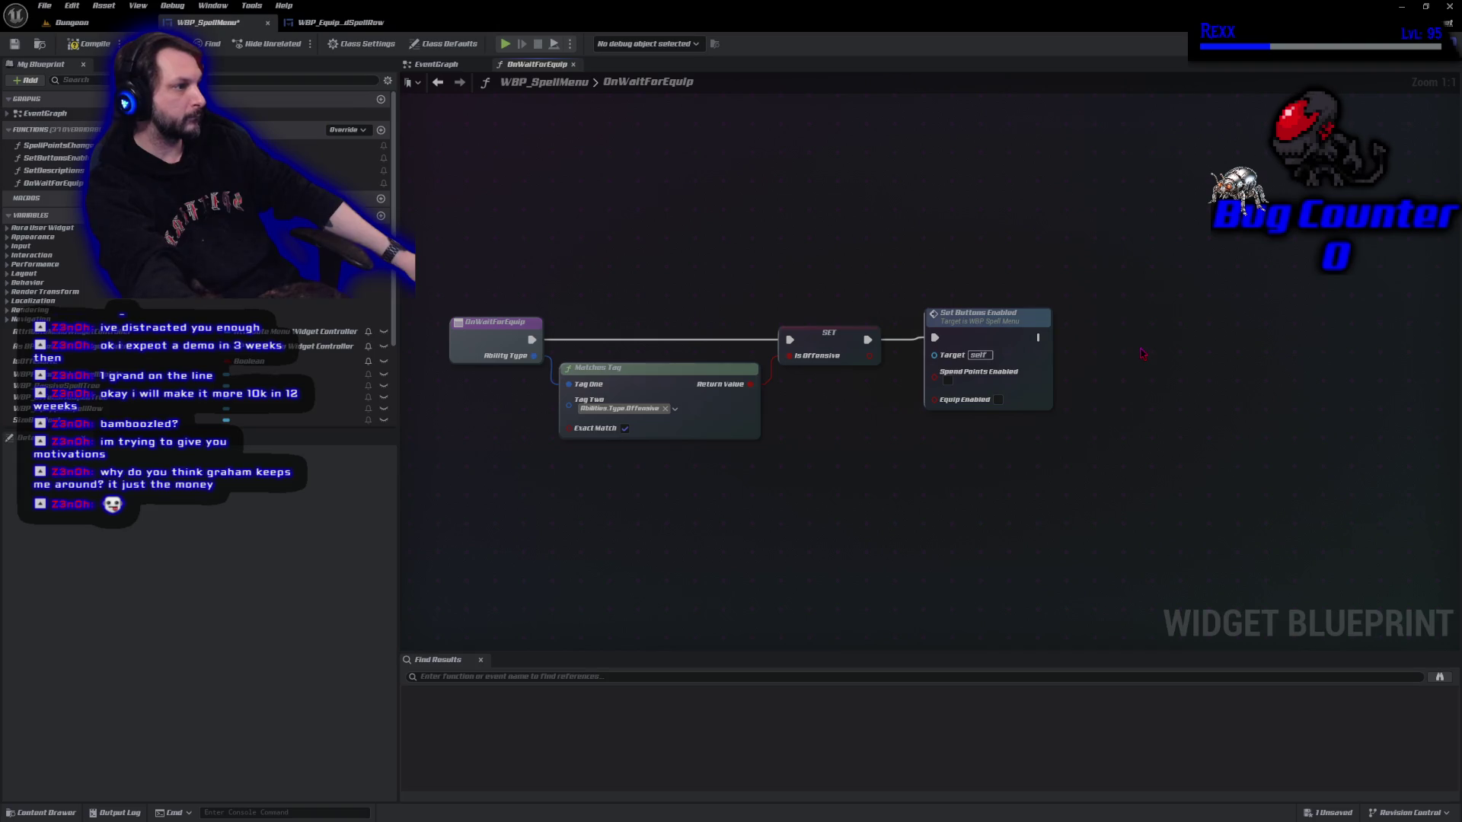
{"action": "left_click", "coordinate": [1142, 352]}
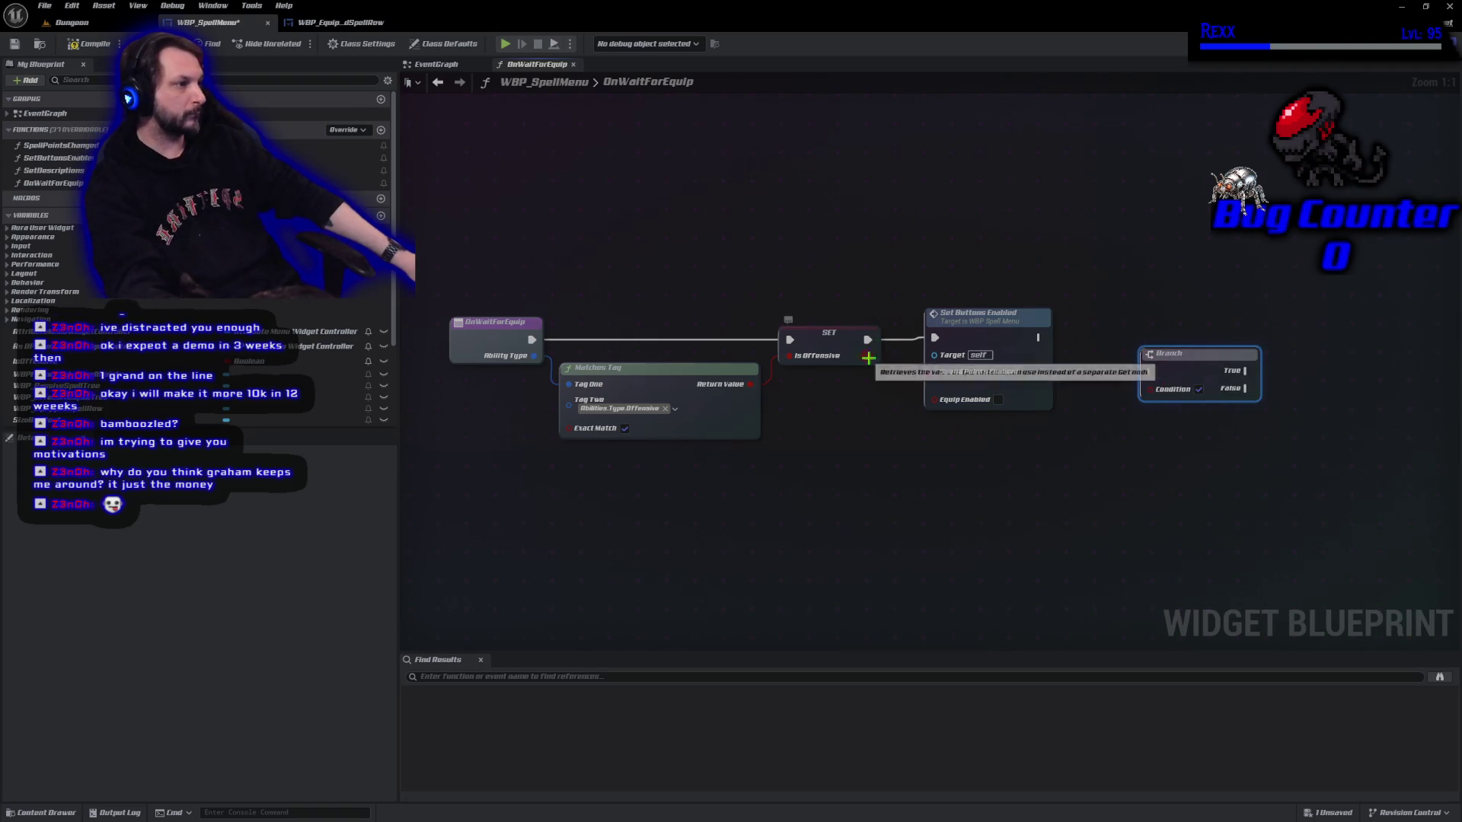
{"action": "mouse_move", "coordinate": [868, 357]}
{"action": "left_mouse_down"}
{"action": "mouse_move", "coordinate": [1100, 399]}
{"action": "mouse_move", "coordinate": [1149, 387]}
{"action": "mouse_move", "coordinate": [1123, 307]}
{"action": "mouse_move", "coordinate": [1115, 332]}
{"action": "mouse_move", "coordinate": [1062, 339]}
{"action": "mouse_move", "coordinate": [1104, 350]}
{"action": "mouse_move", "coordinate": [1090, 340]}
{"action": "left_mouse_up"}
Route the Is Offensive condition wire through two reroute points below the nodes, then compile.
{"action": "left_click", "coordinate": [906, 365]}
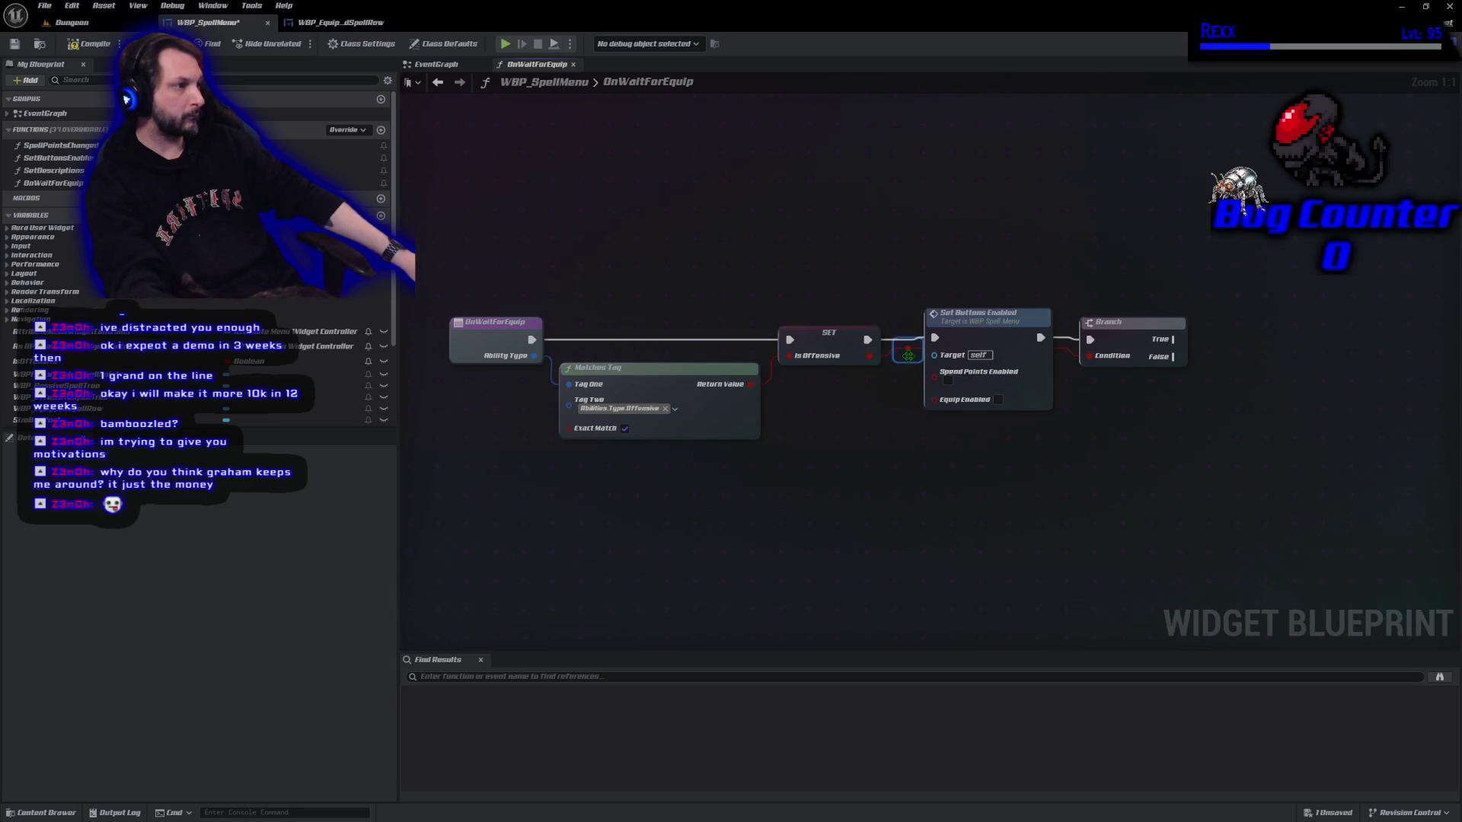
{"action": "double_click", "coordinate": [908, 357]}
{"action": "left_click_drag", "start_coordinate": [907, 357], "coordinate": [910, 438]}
{"action": "double_click", "coordinate": [1006, 421]}
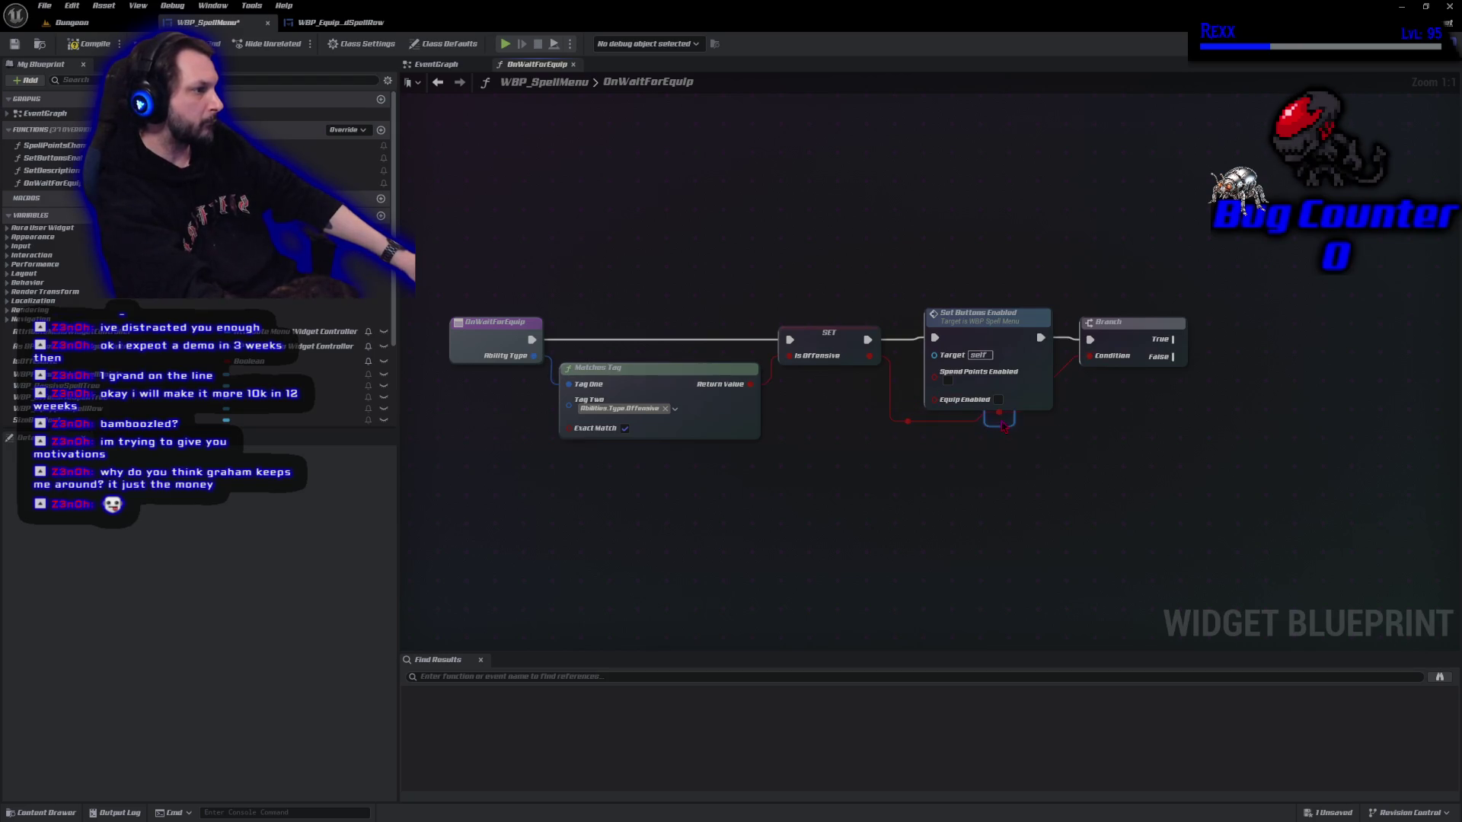
{"action": "left_click_drag", "start_coordinate": [1008, 421], "coordinate": [1044, 421]}
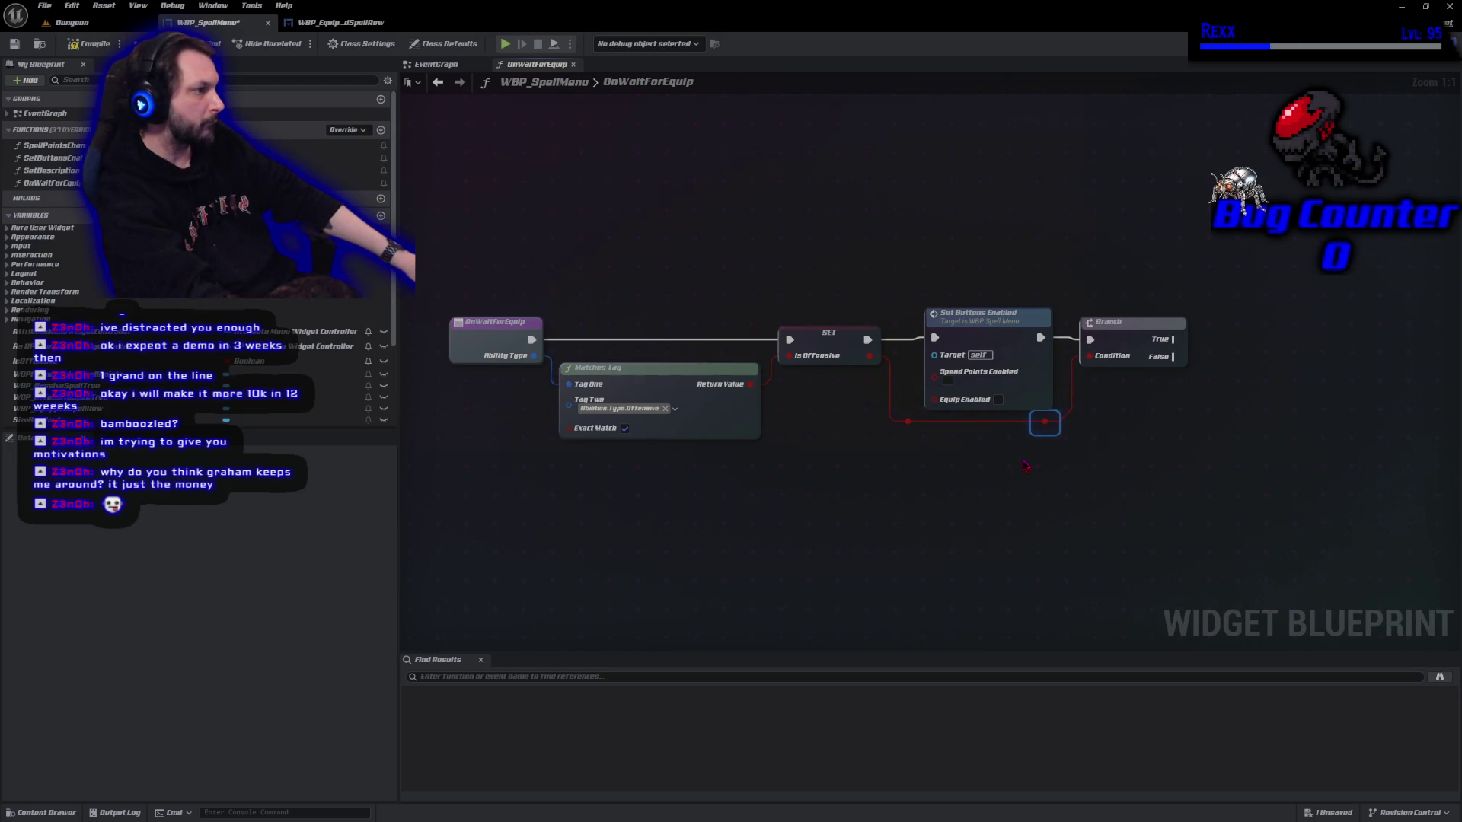
{"action": "left_click", "coordinate": [1024, 464]}
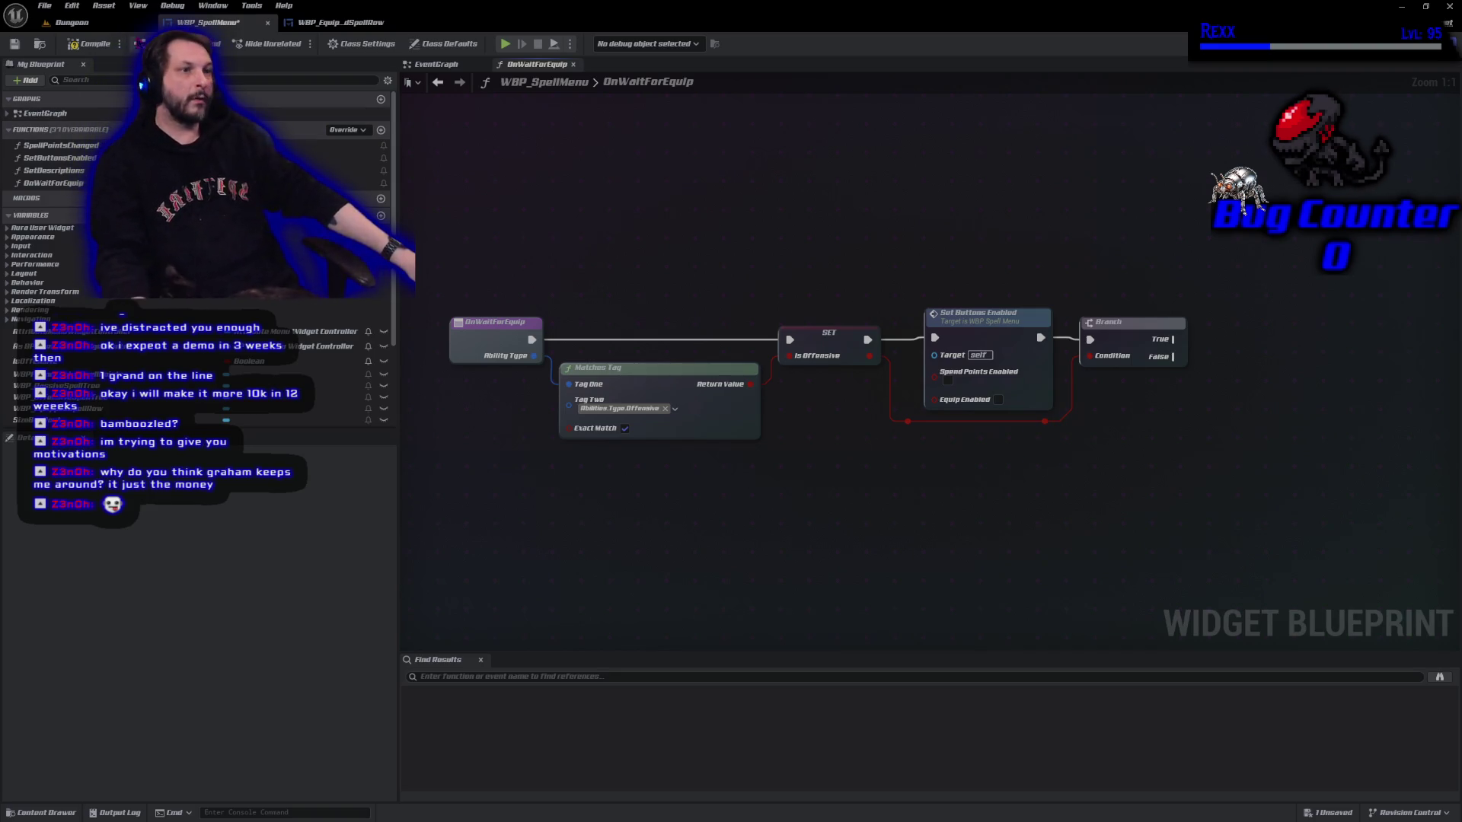
{"action": "left_click", "coordinate": [90, 44]}
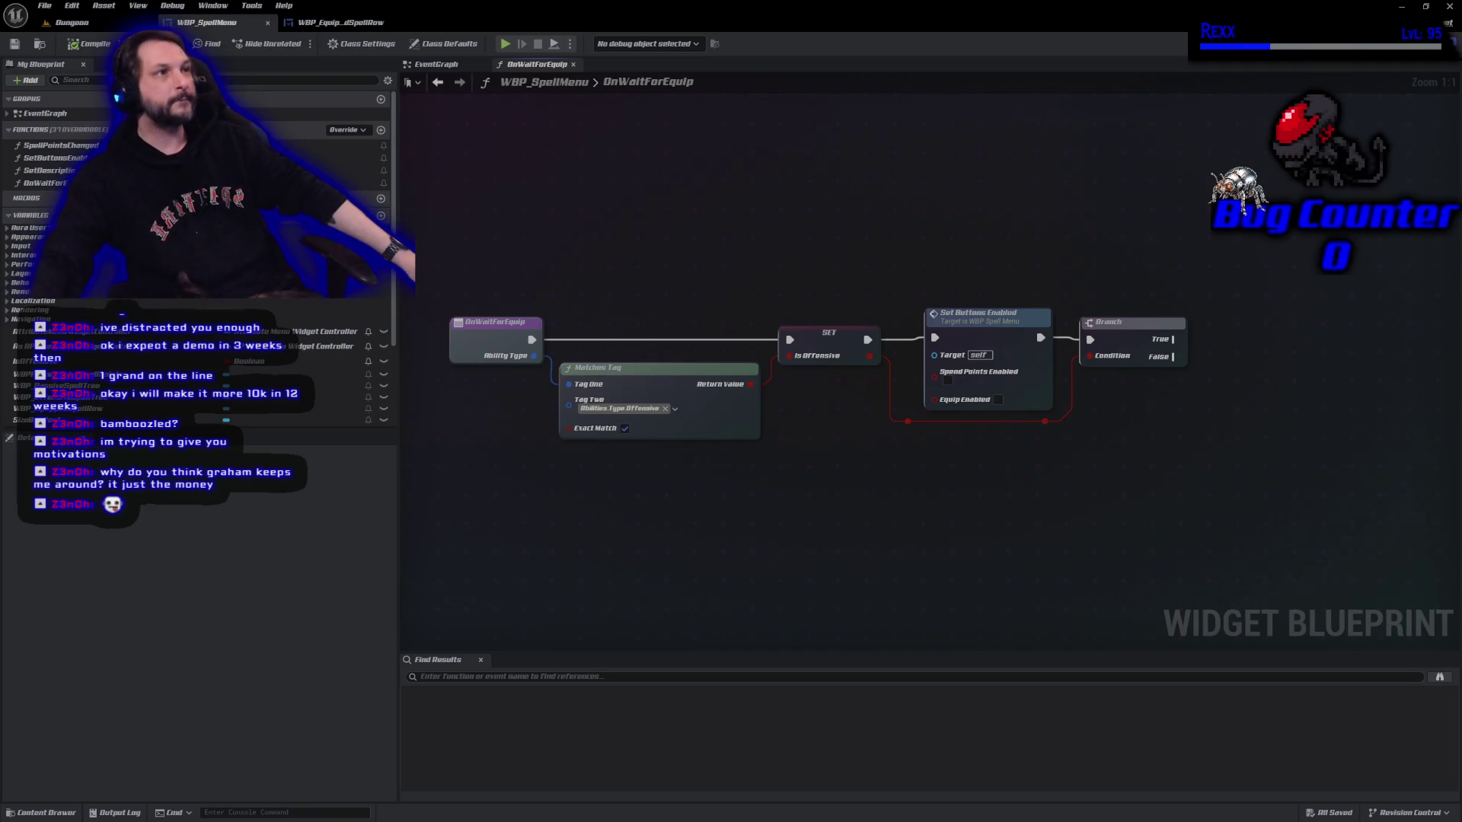
{"action": "left_click_drag", "start_coordinate": [1111, 504], "coordinate": [740, 525]}
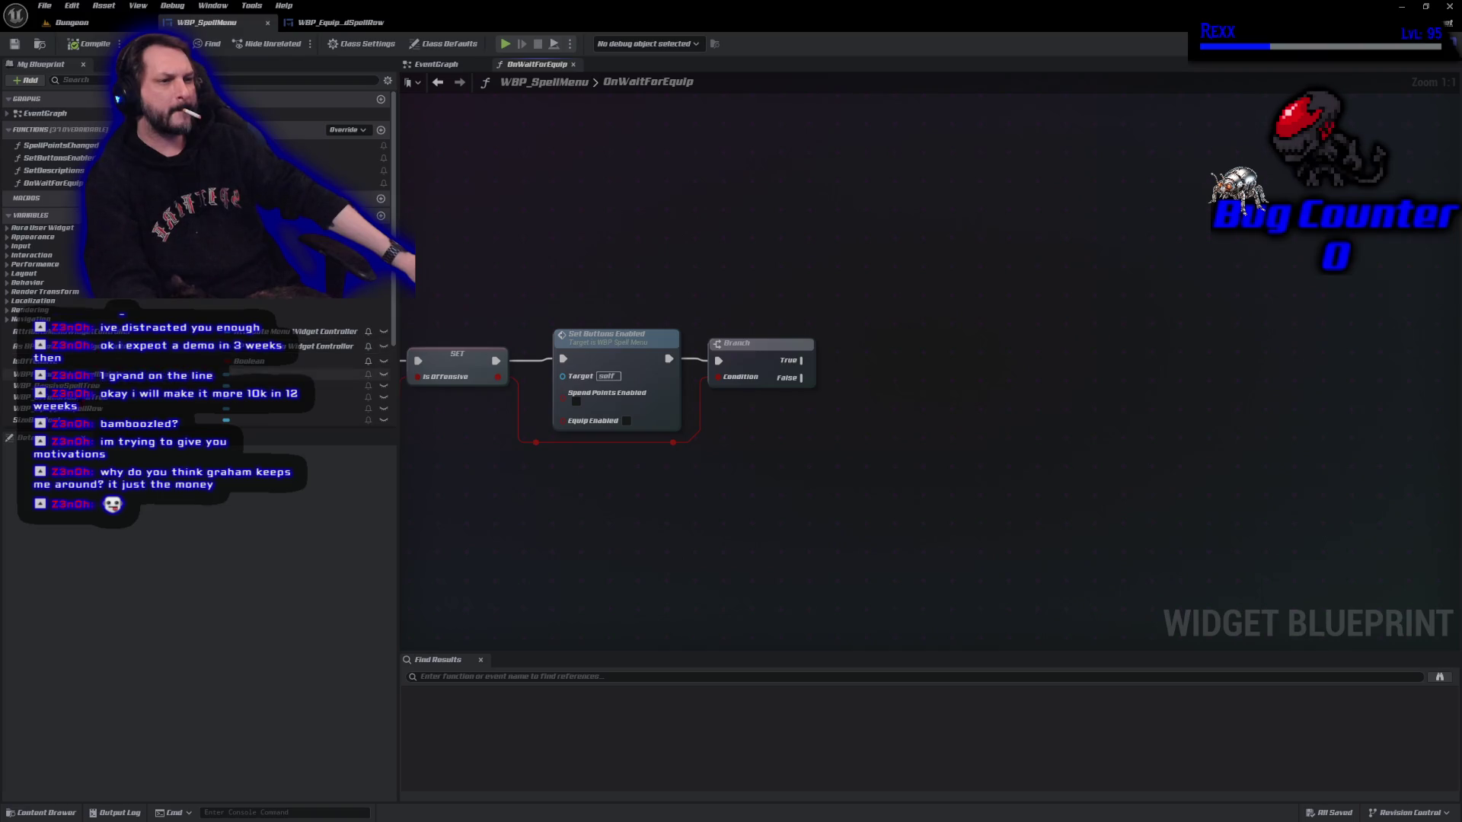
{"action": "mouse_move", "coordinate": [84, 409]}
{"action": "left_mouse_down"}
{"action": "mouse_move", "coordinate": [766, 308]}
{"action": "mouse_move", "coordinate": [873, 316]}
{"action": "mouse_move", "coordinate": [822, 311]}
{"action": "left_mouse_up"}
Add a Get Offensive Selection Animation node from the WBP Equipped Spell Row reference.
{"action": "left_click", "coordinate": [875, 324]}
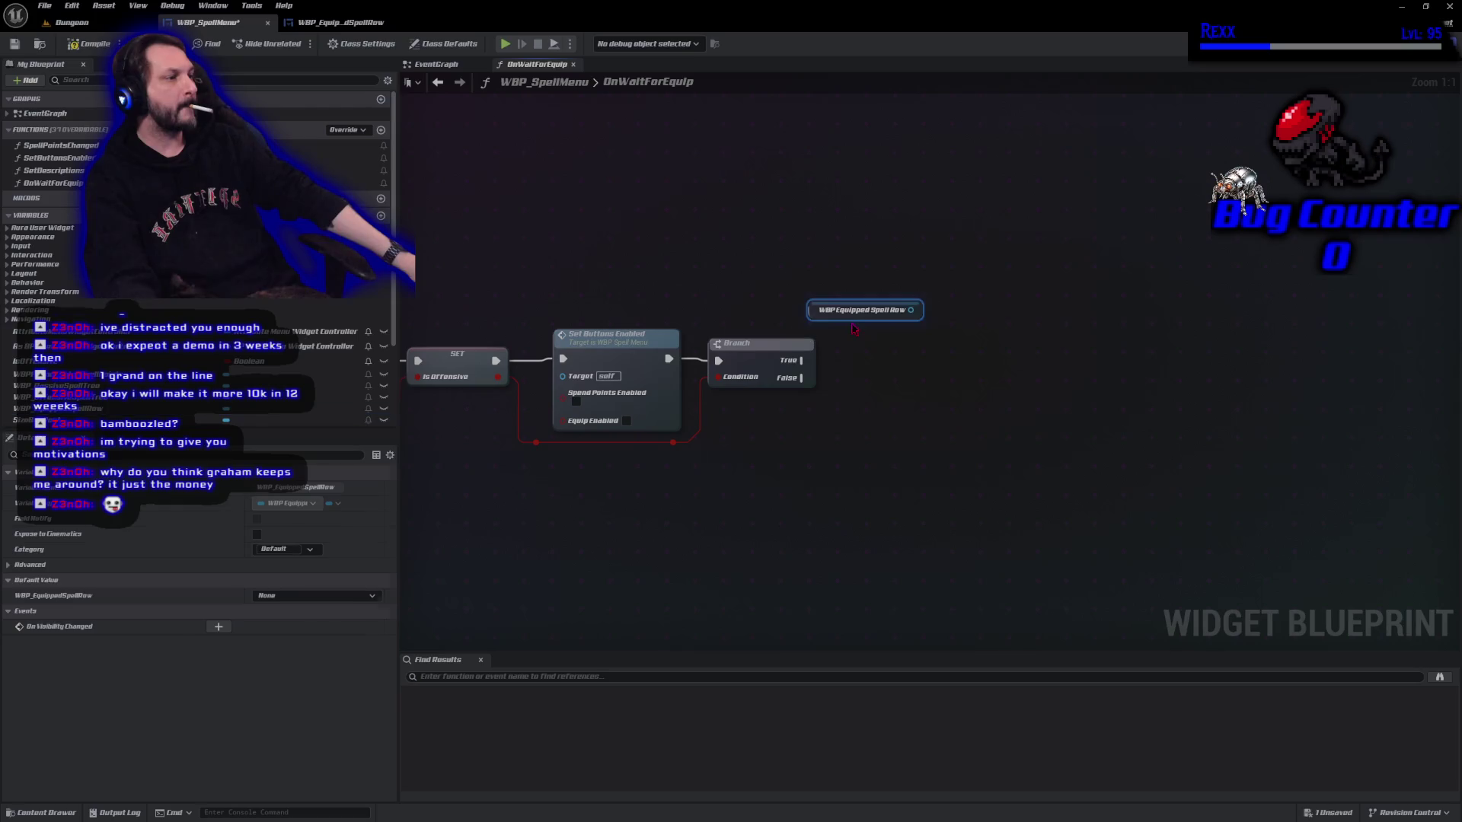
{"action": "left_click_drag", "start_coordinate": [910, 310], "coordinate": [981, 302]}
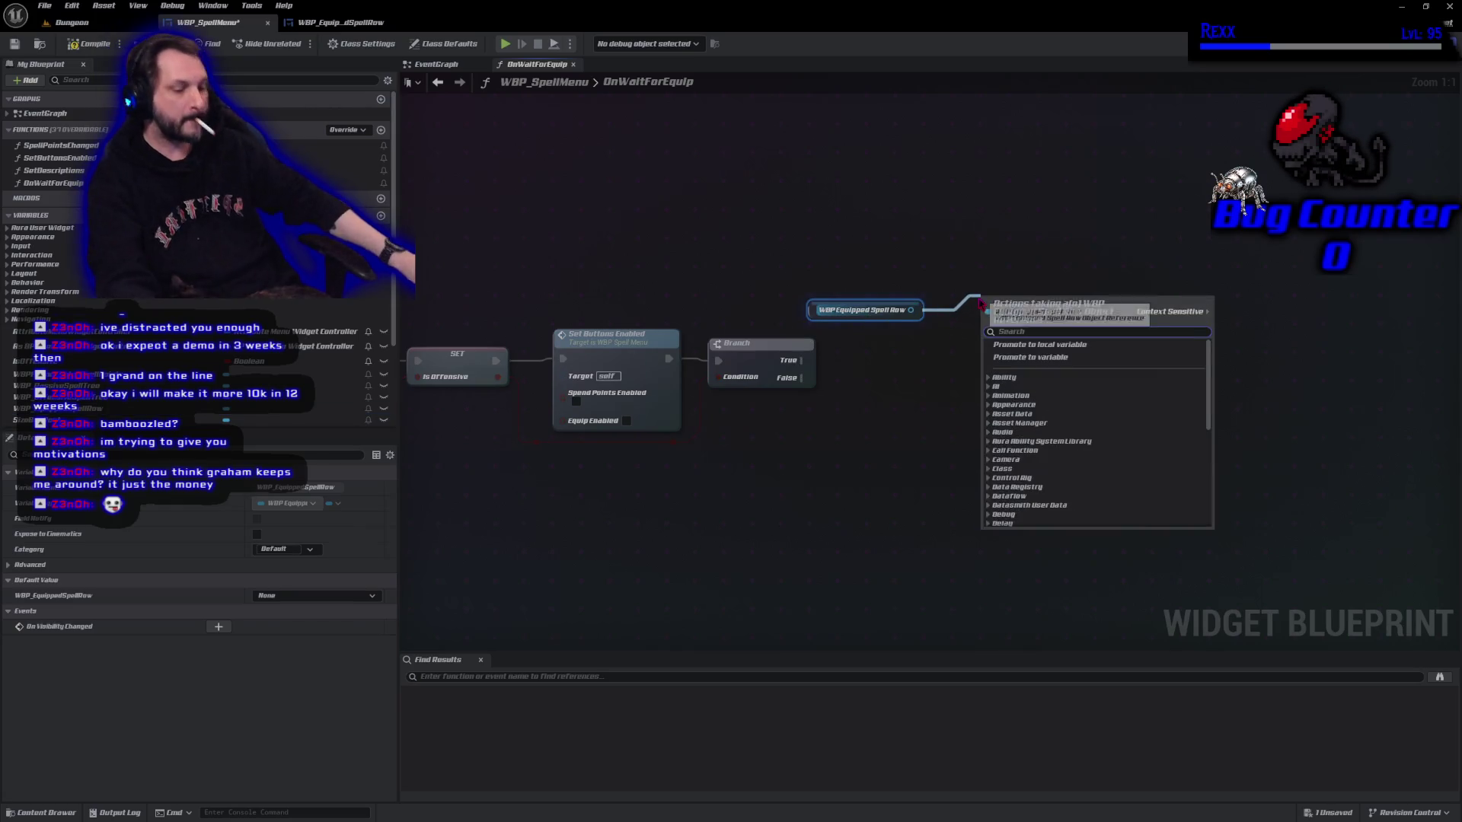
{"action": "type", "text": "get offe"}
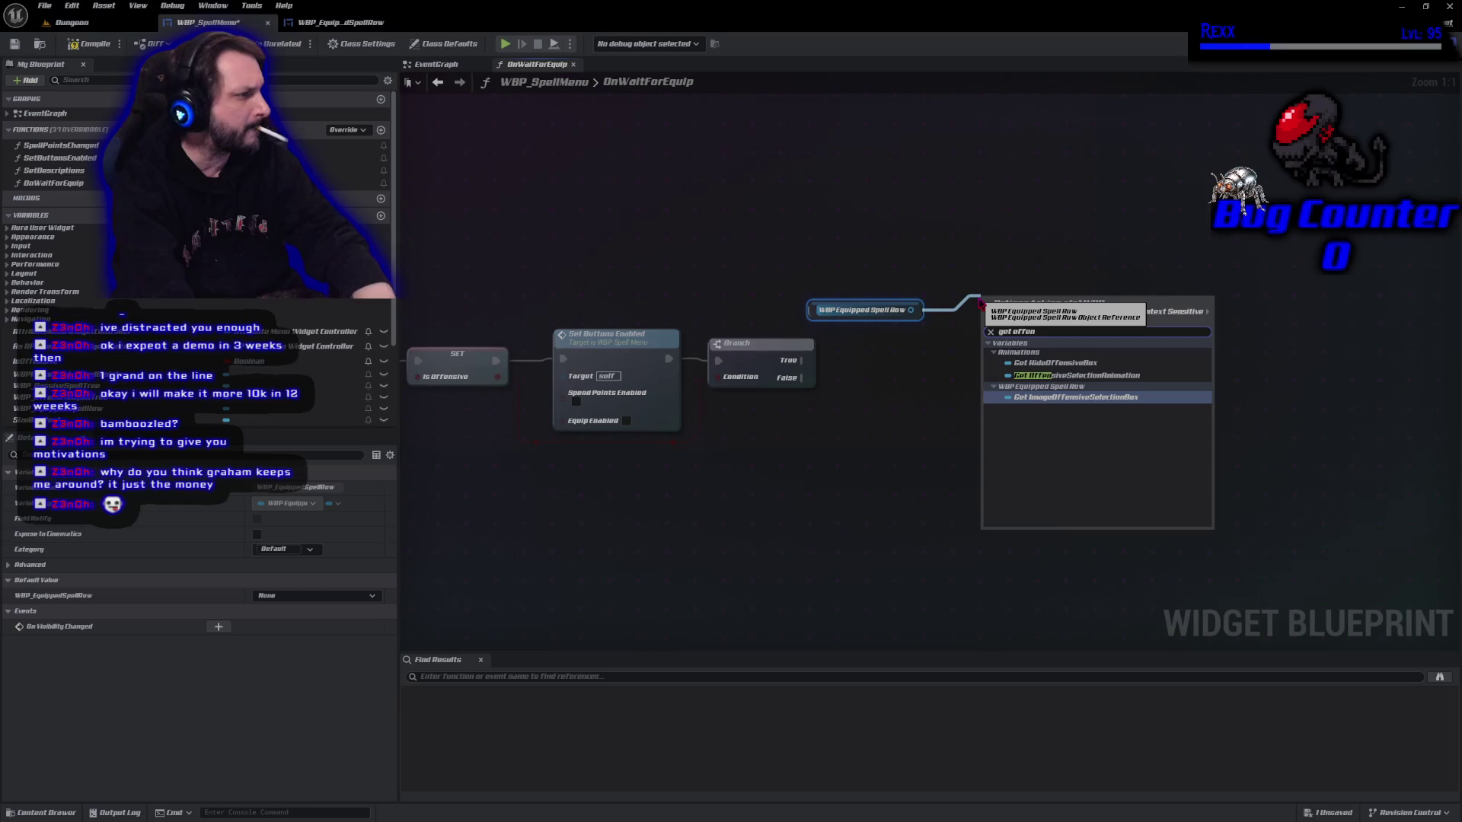
{"action": "type", "text": "n"}
{"action": "left_click", "coordinate": [1076, 376]}
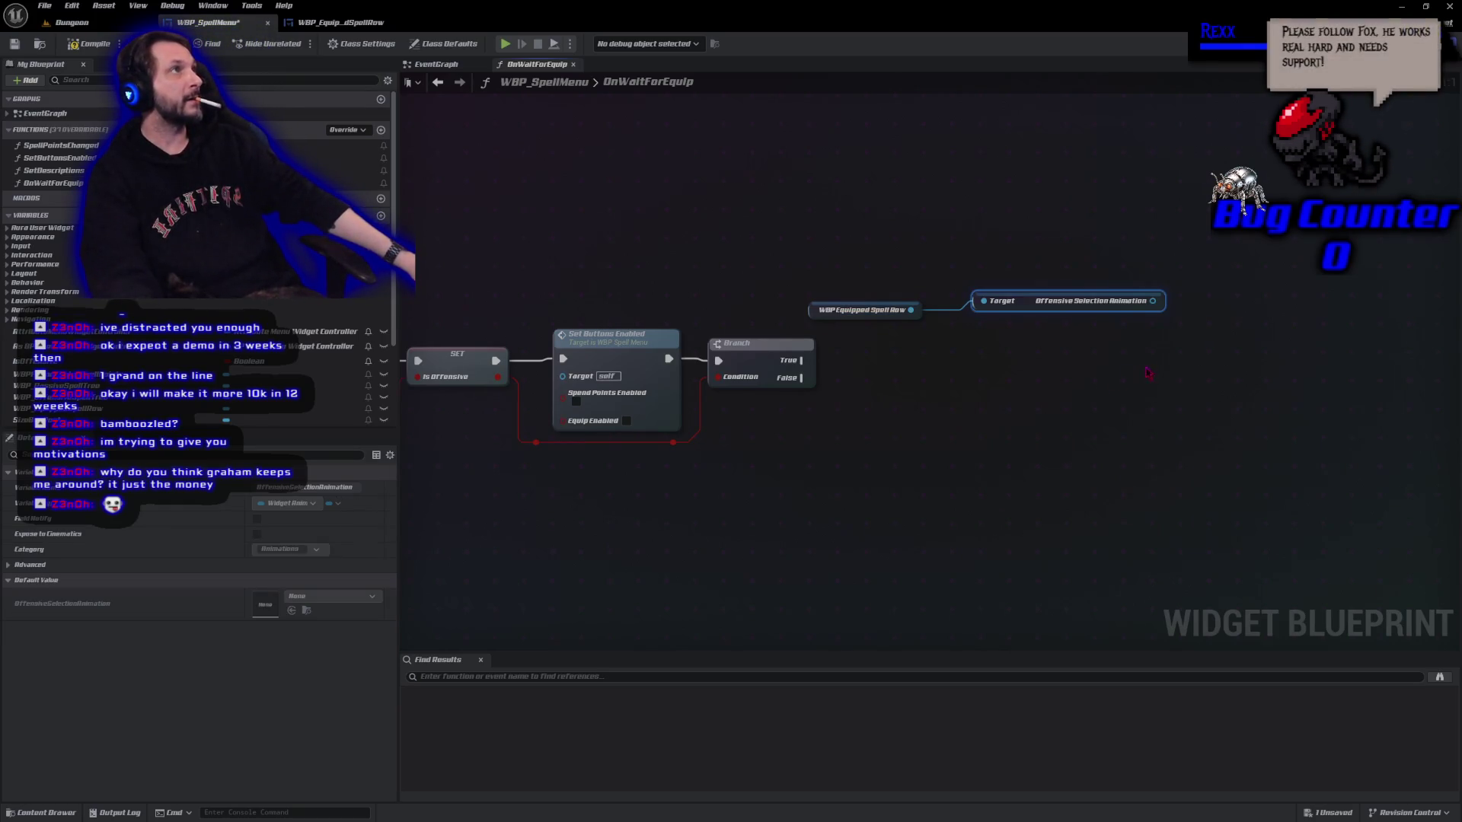
Add a Play Animation node fed by the offensive animation, driven by Branch True, and tidy the nodes.
{"action": "left_click_drag", "start_coordinate": [1153, 300], "coordinate": [1192, 319]}
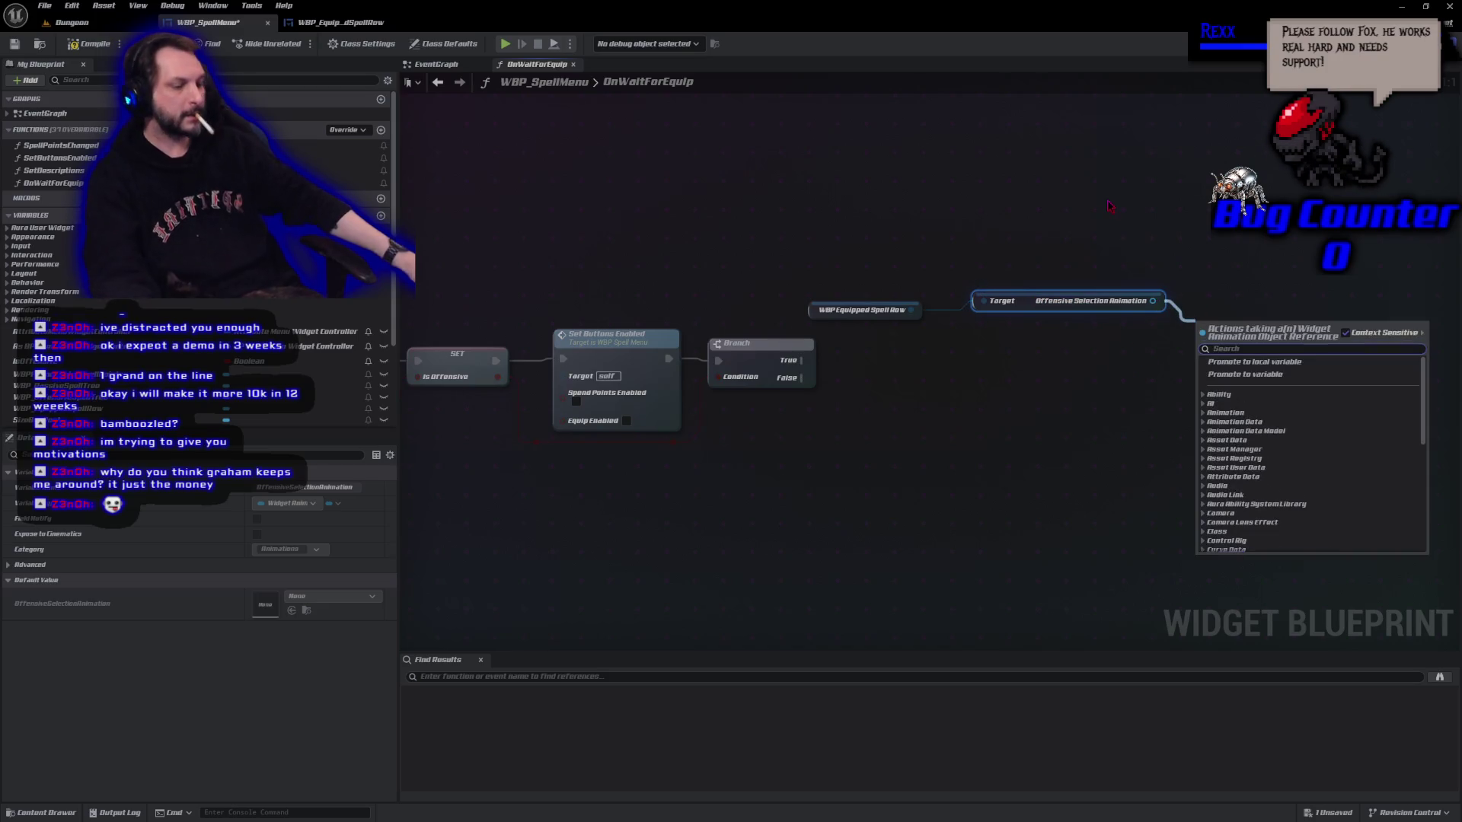
{"action": "type", "text": "play anium"}
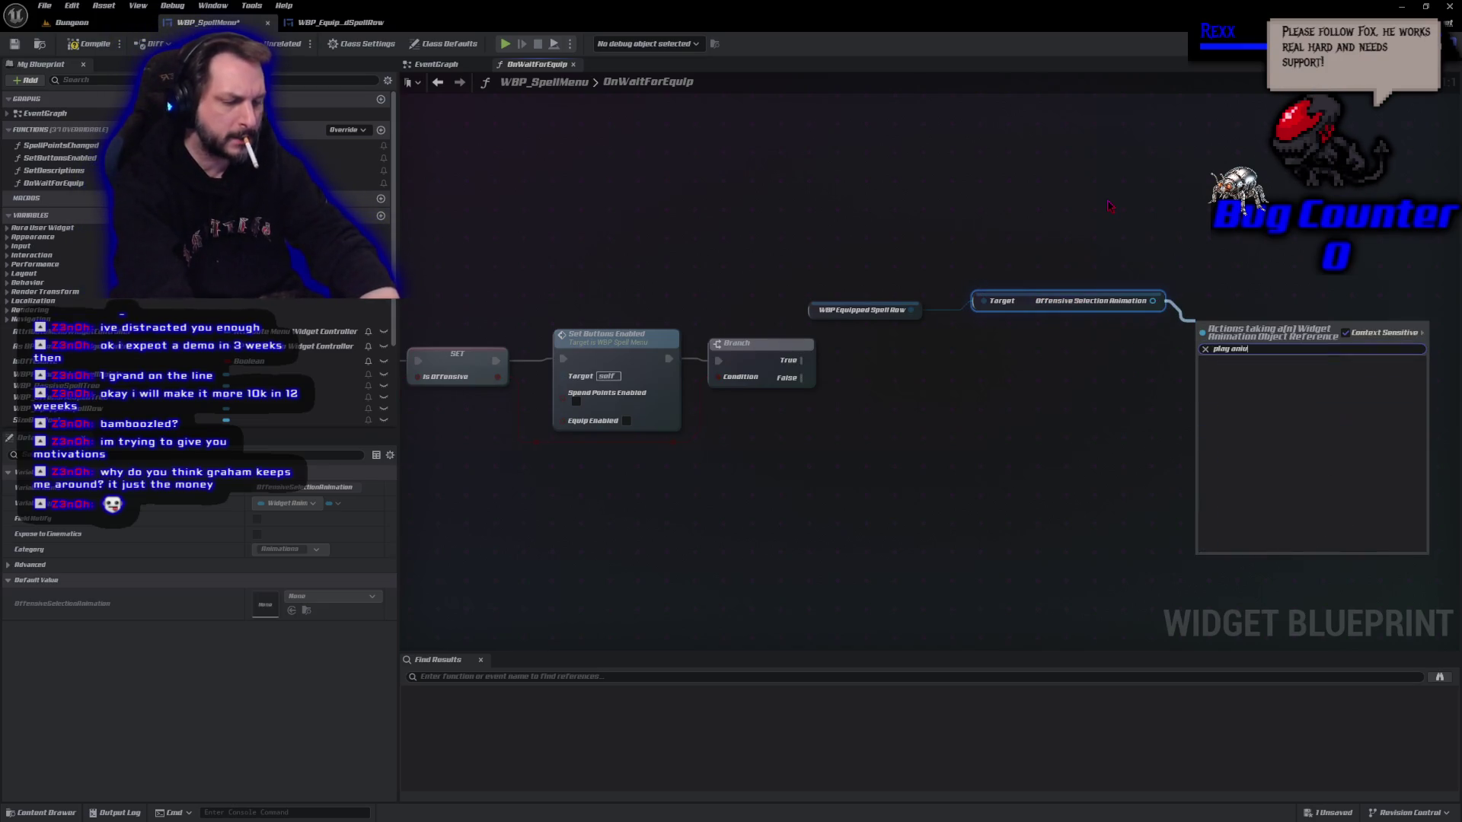
{"action": "key", "text": "BackSpace"}
{"action": "key", "text": "BackSpace"}
{"action": "type", "text": "matio"}
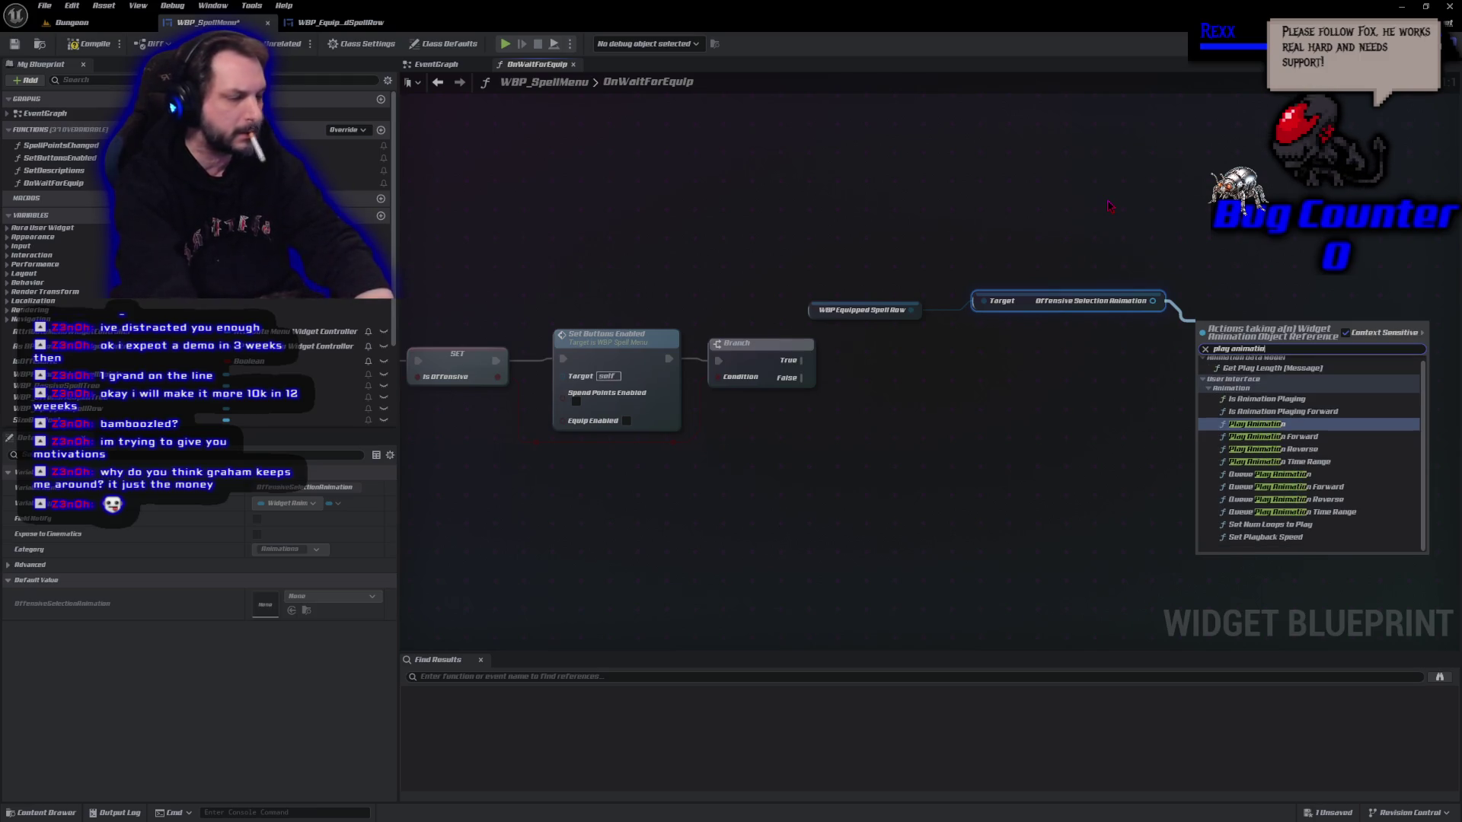
{"action": "key", "text": "Escape"}
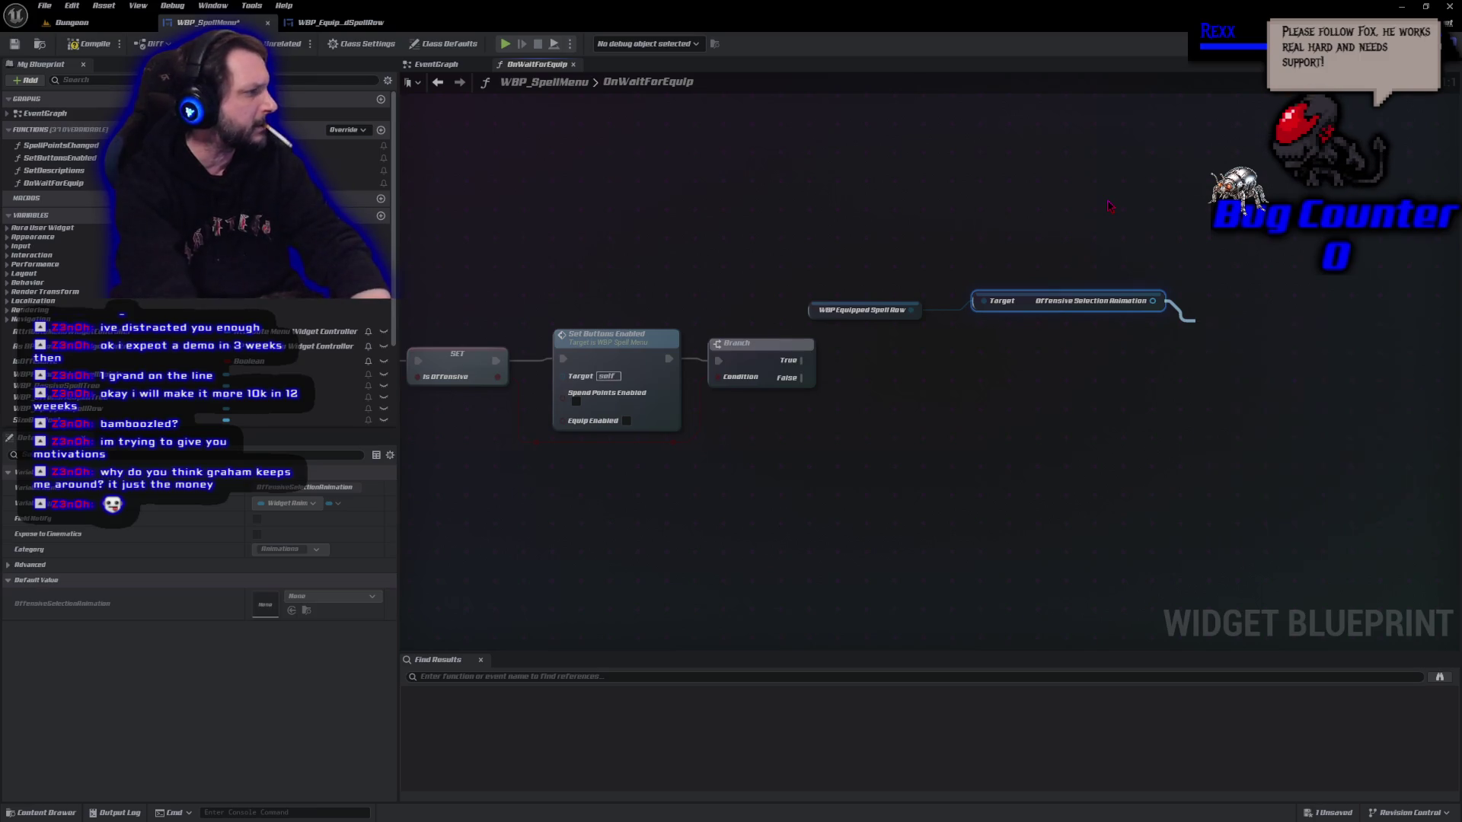
{"action": "left_click_drag", "start_coordinate": [802, 361], "coordinate": [1252, 359]}
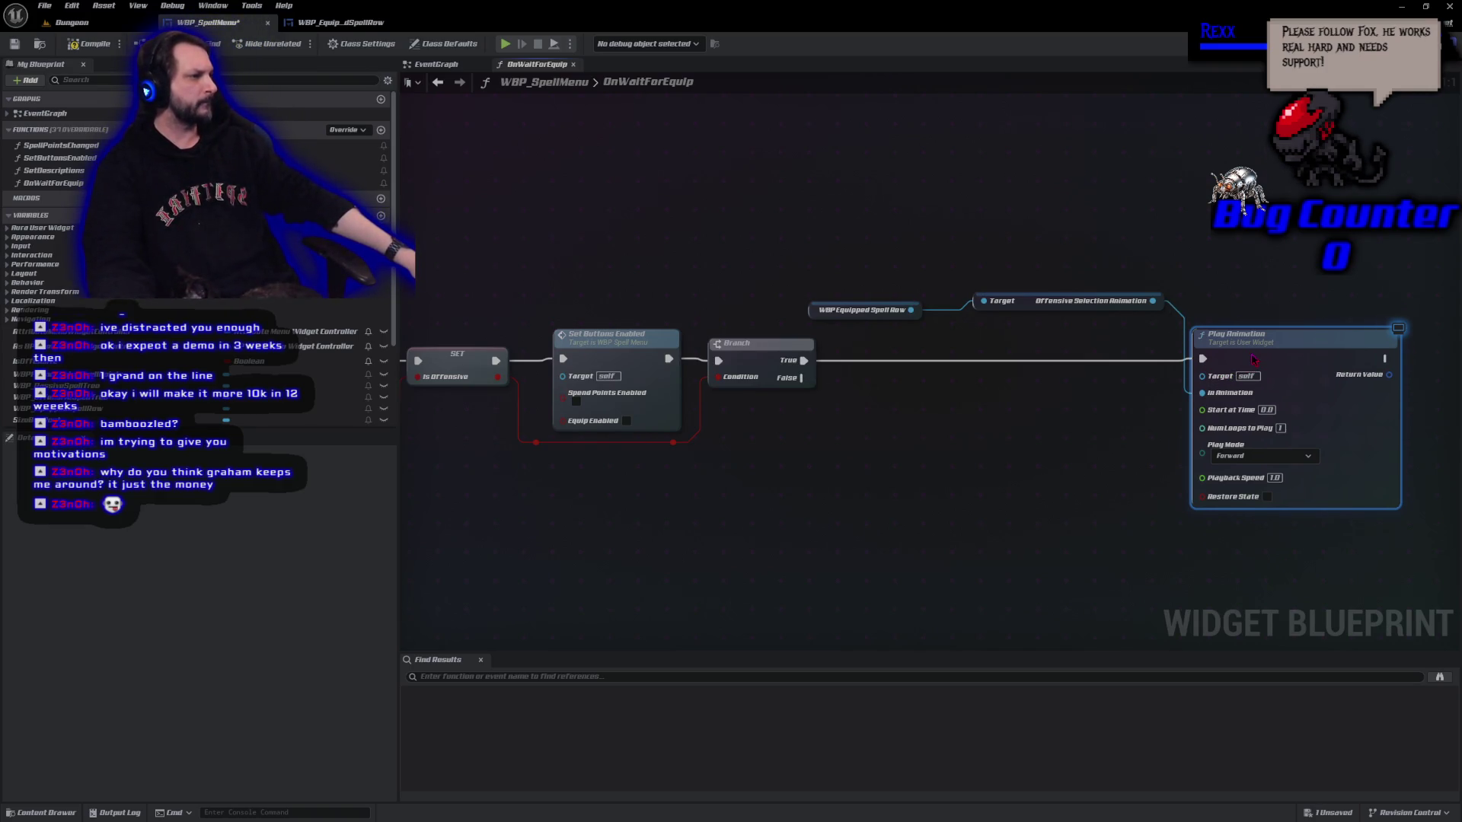
{"action": "left_click_drag", "start_coordinate": [1024, 300], "coordinate": [1046, 384]}
{"action": "mouse_move", "coordinate": [813, 309]}
{"action": "left_mouse_down"}
{"action": "mouse_move", "coordinate": [841, 382]}
{"action": "mouse_move", "coordinate": [867, 383]}
{"action": "left_mouse_up"}
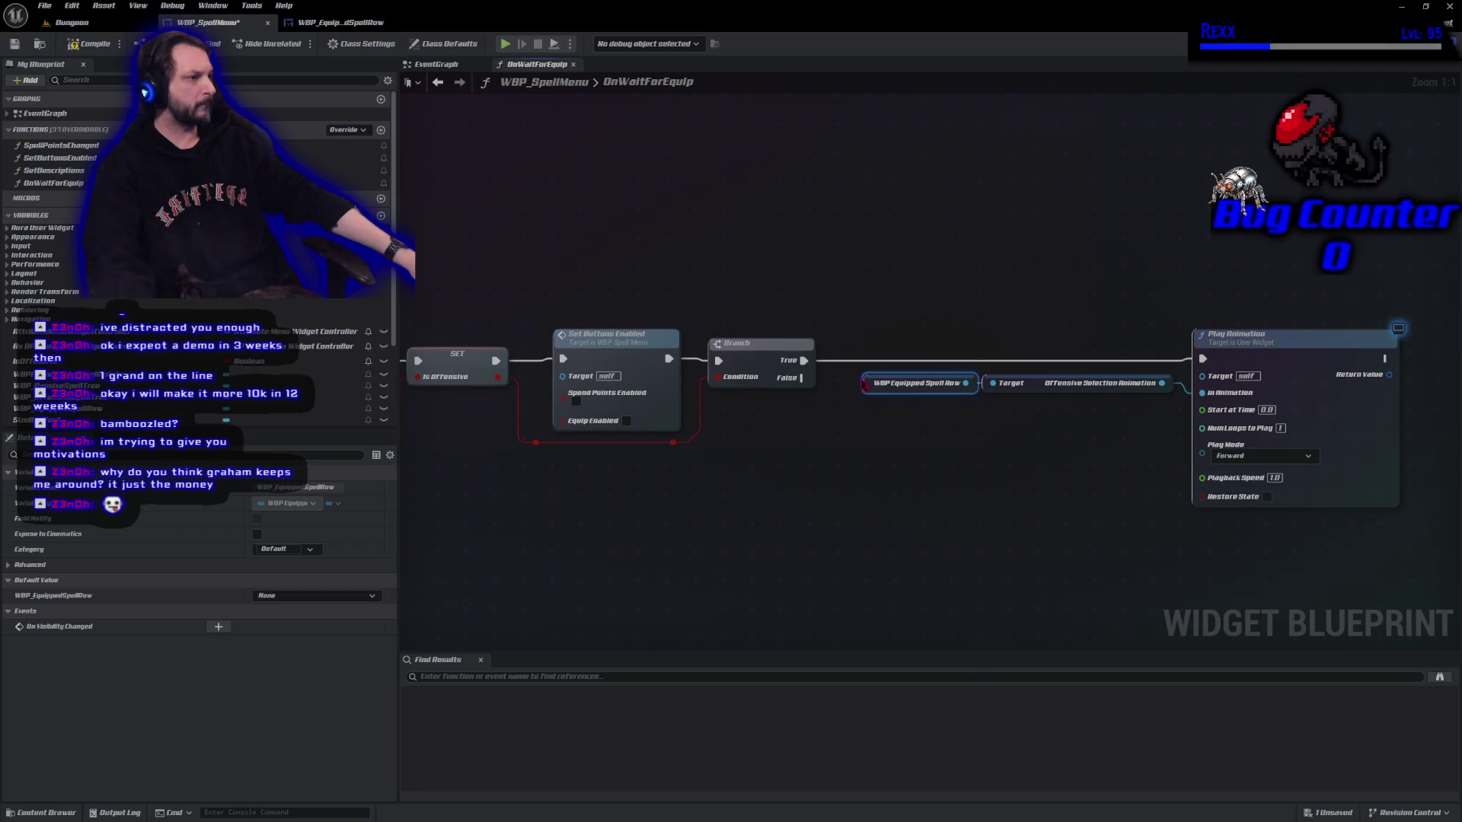
{"action": "left_click_drag", "start_coordinate": [969, 451], "coordinate": [899, 439]}
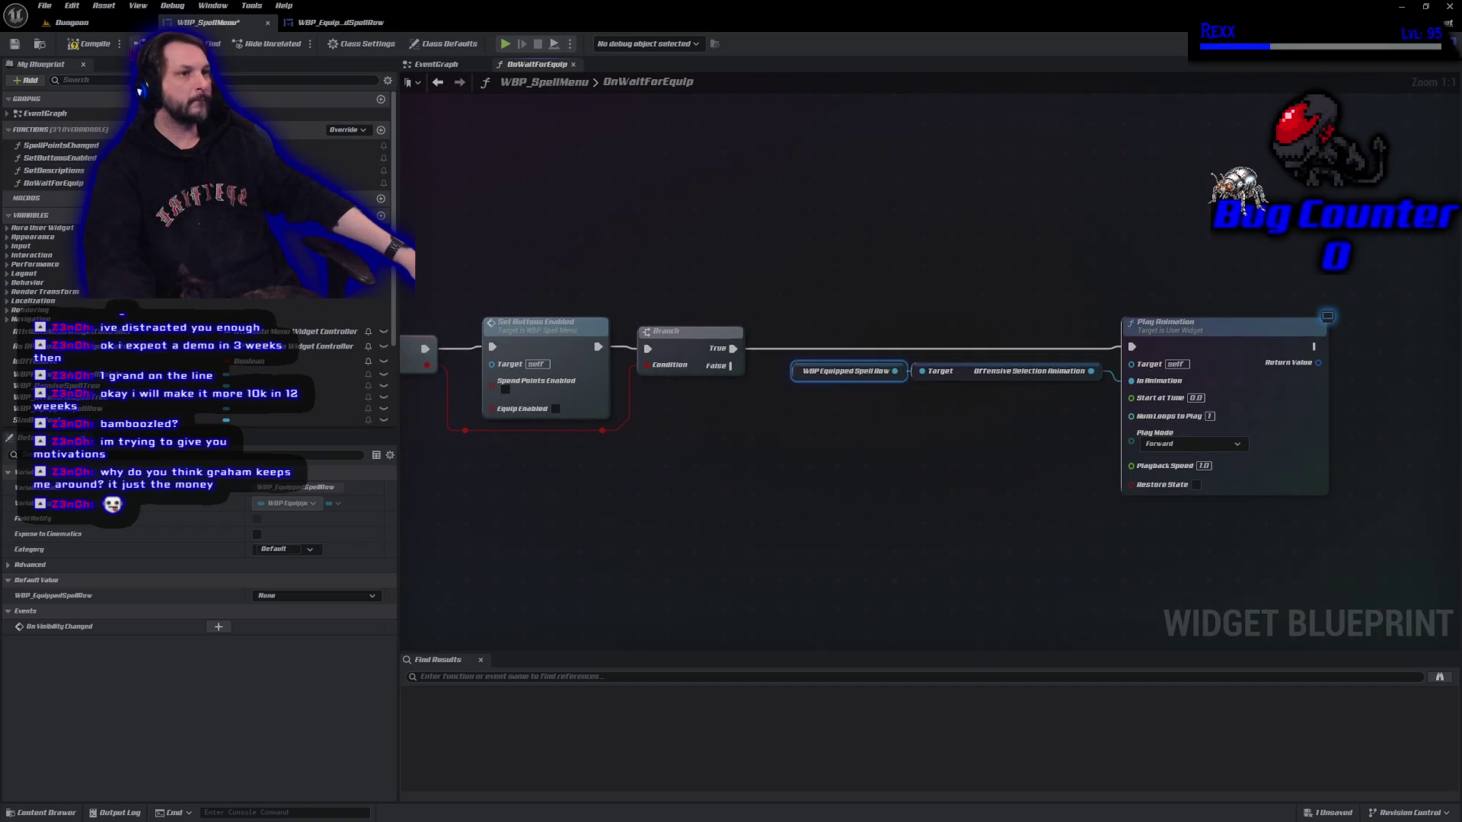
Compile and save WBP_SpellMenu, then search 'get passive' from the spell row reference.
{"action": "left_click", "coordinate": [89, 45]}
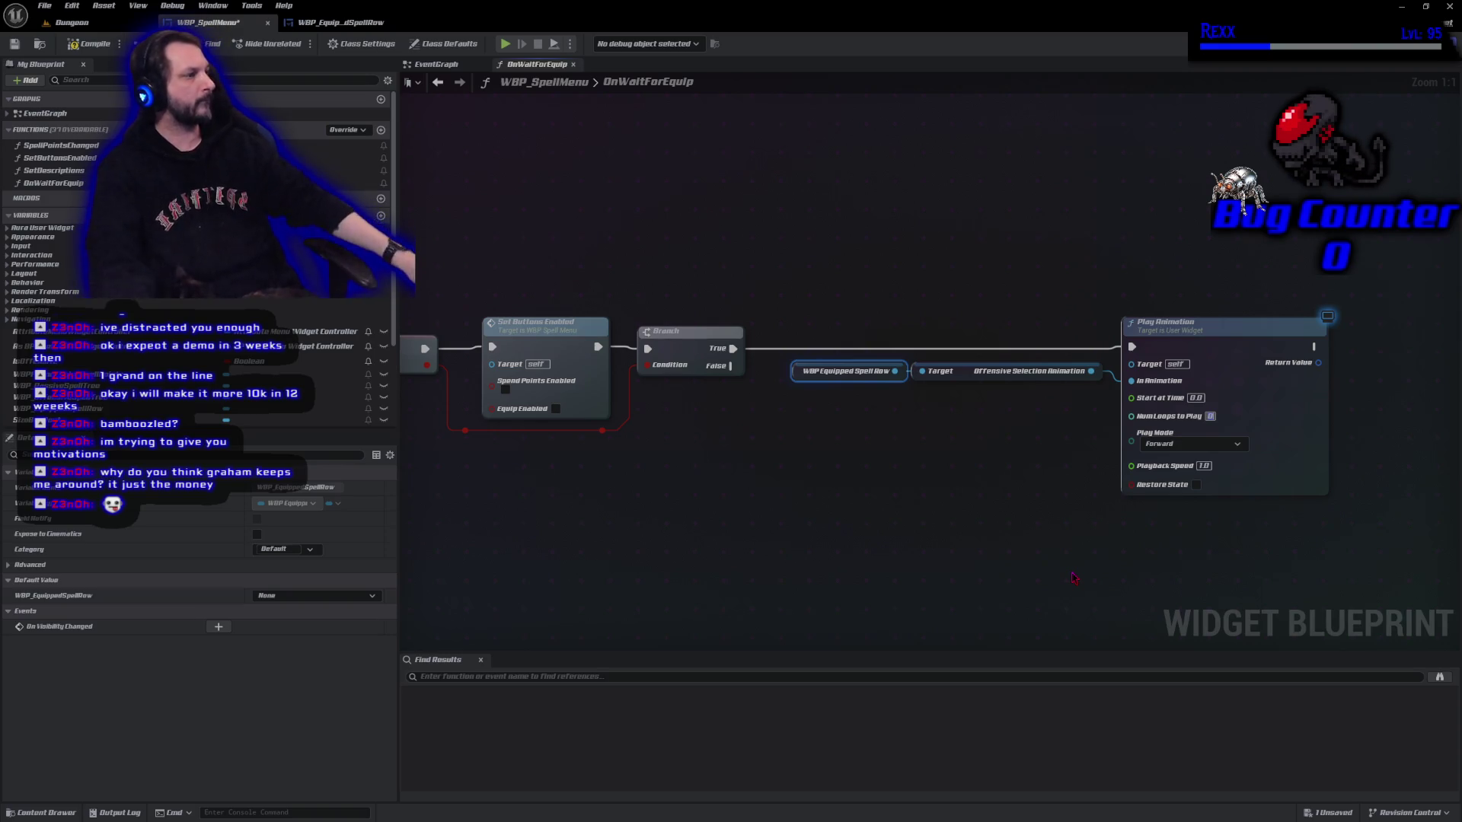
{"action": "type", "text": "0"}
{"action": "key", "text": "ctrl+s"}
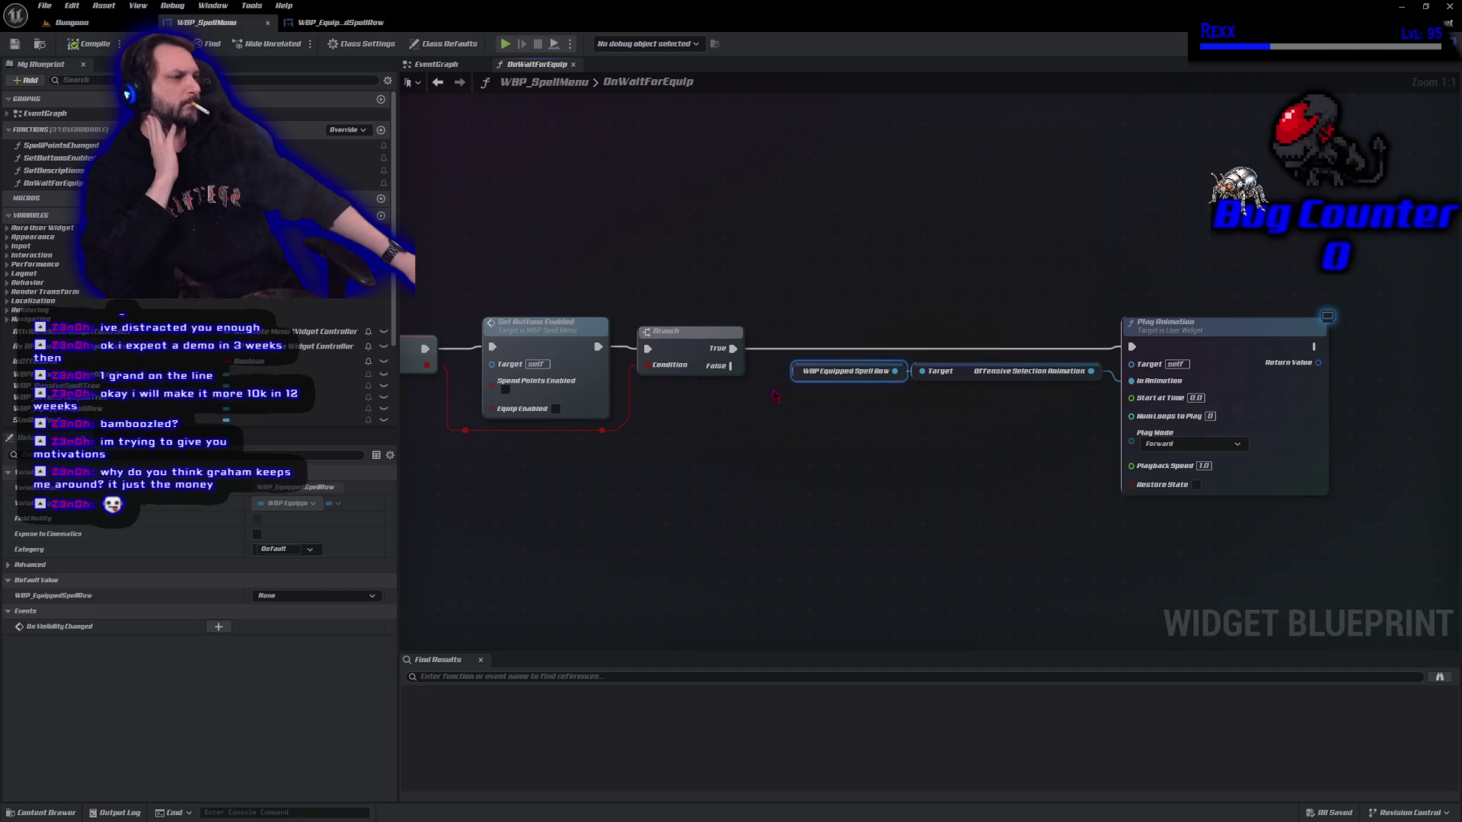
{"action": "left_click_drag", "start_coordinate": [923, 442], "coordinate": [808, 368]}
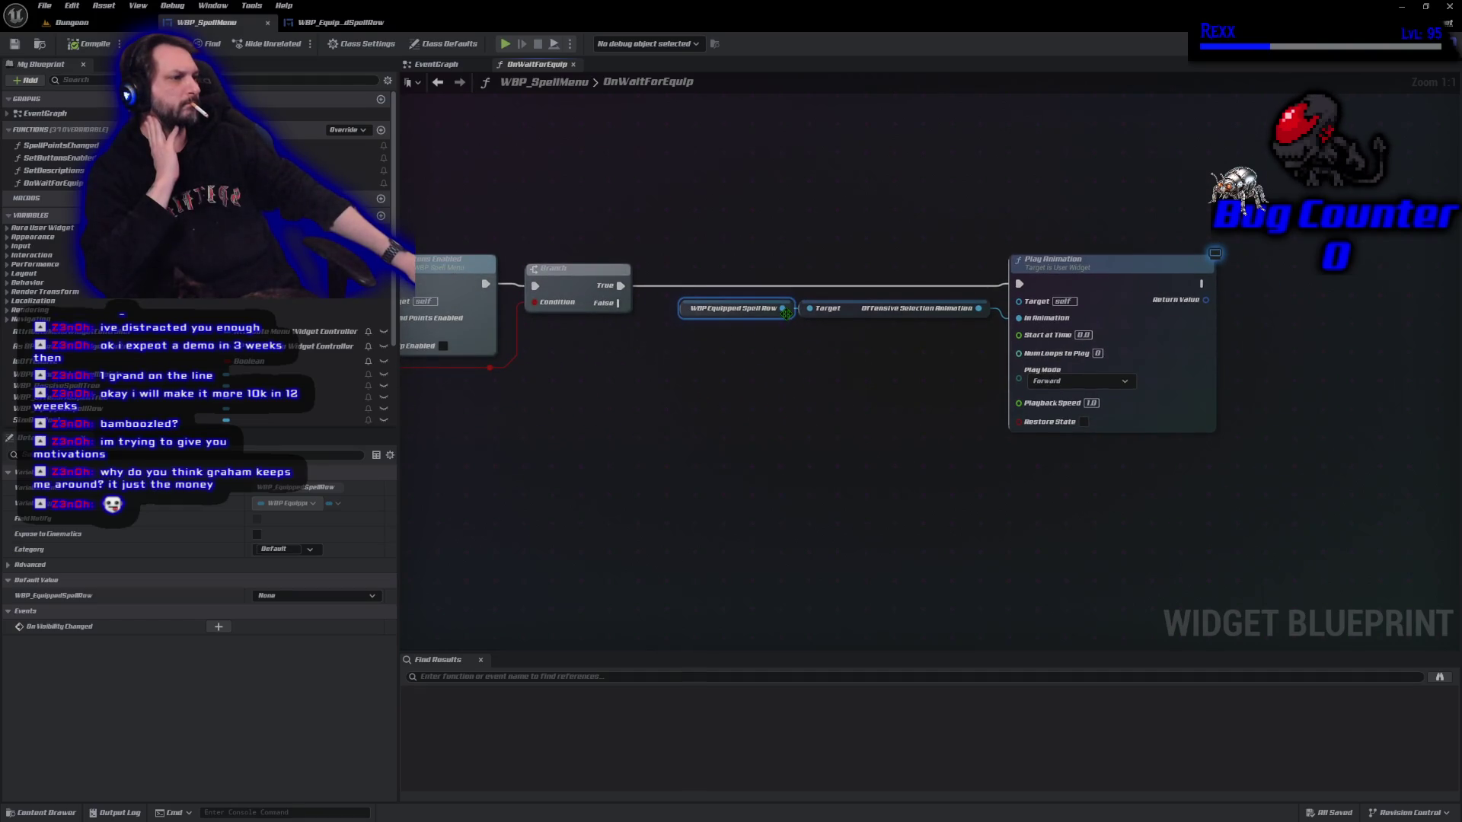
{"action": "left_click_drag", "start_coordinate": [783, 309], "coordinate": [801, 477]}
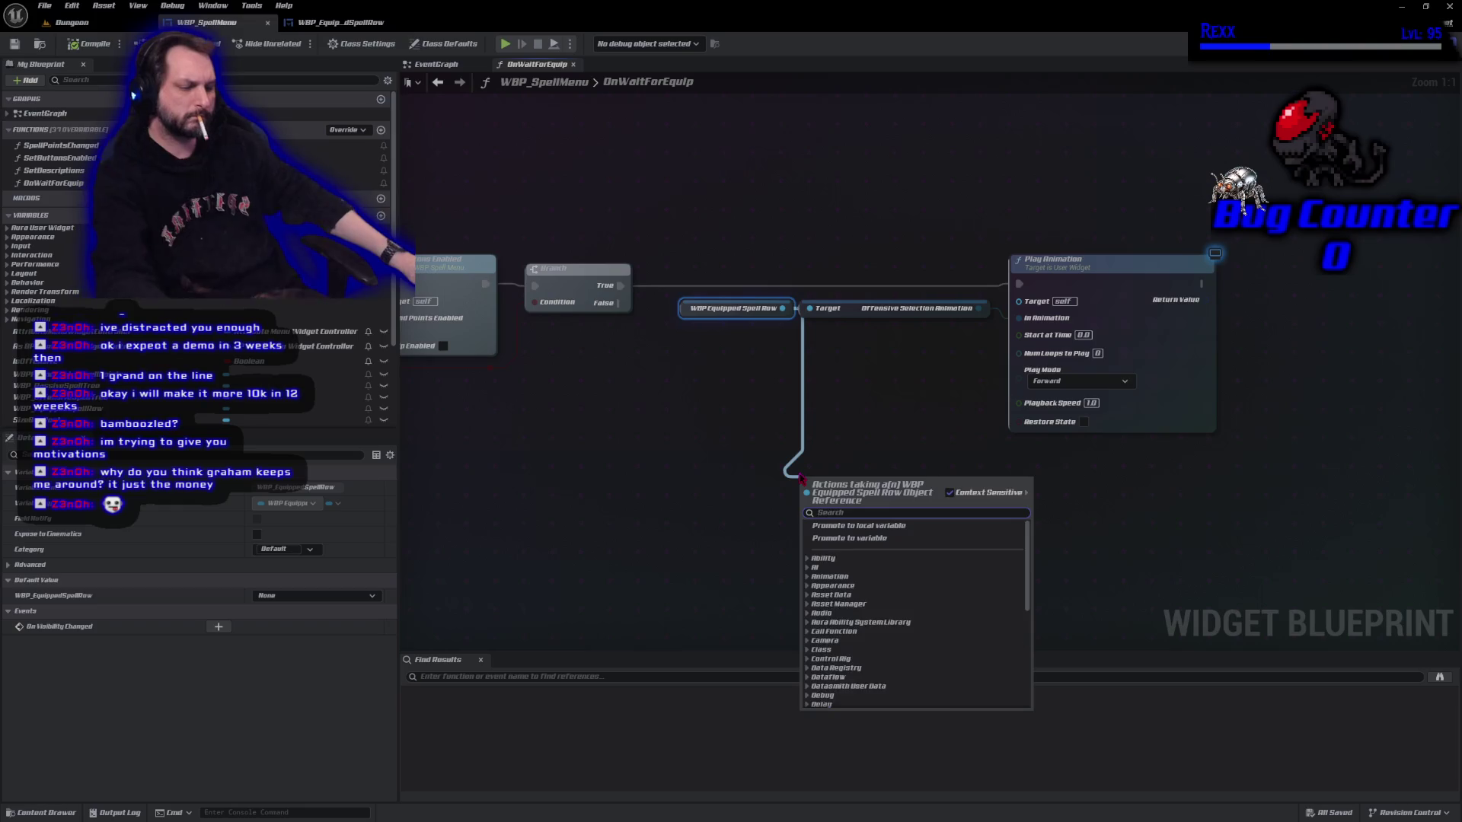
{"action": "type", "text": "get passive"}
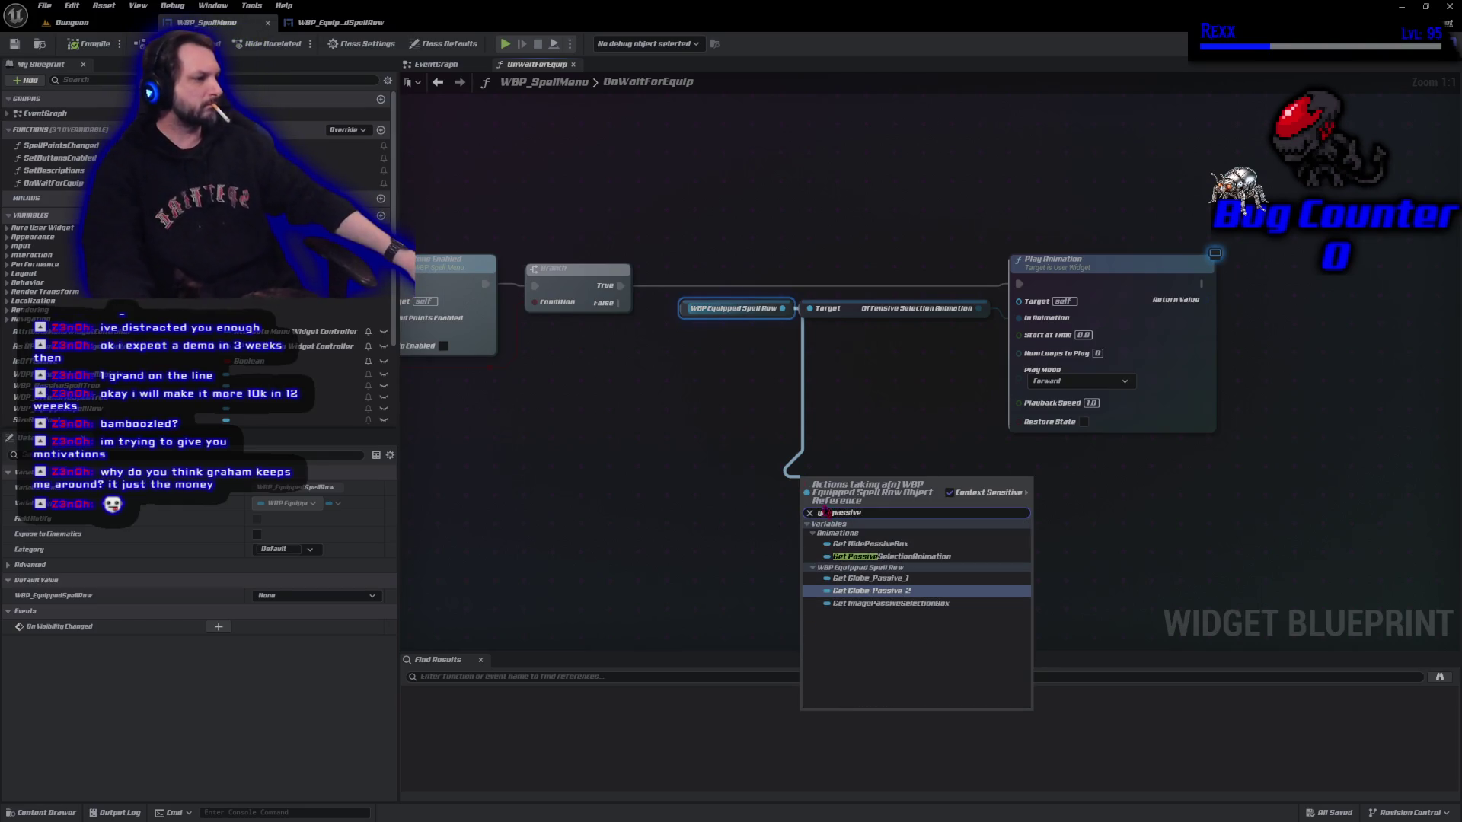
Add a Passive Selection Animation getter feeding a duplicated Play Animation node.
{"action": "left_click", "coordinate": [866, 558]}
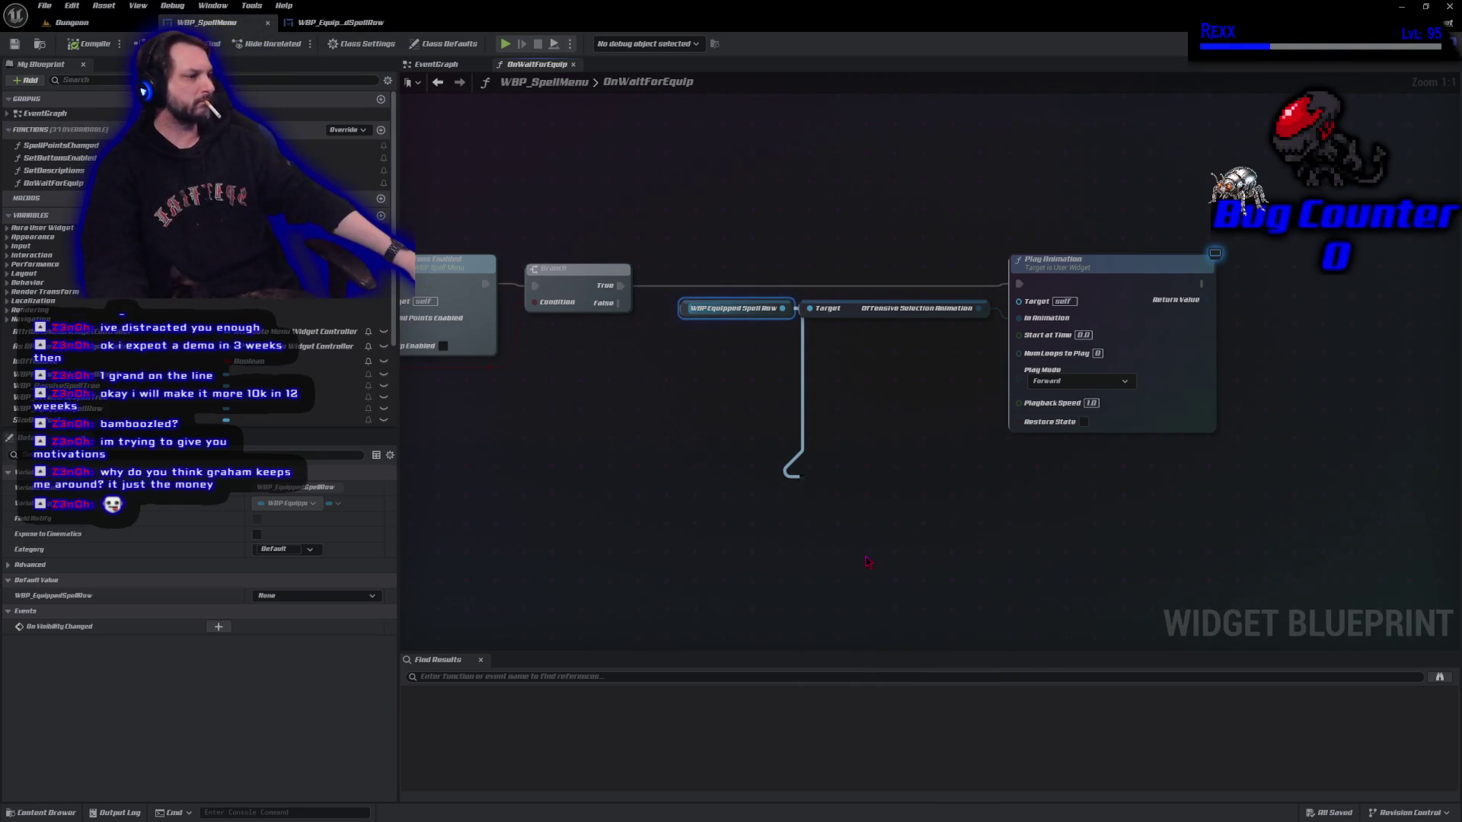
{"action": "left_click_drag", "start_coordinate": [853, 489], "coordinate": [864, 478]}
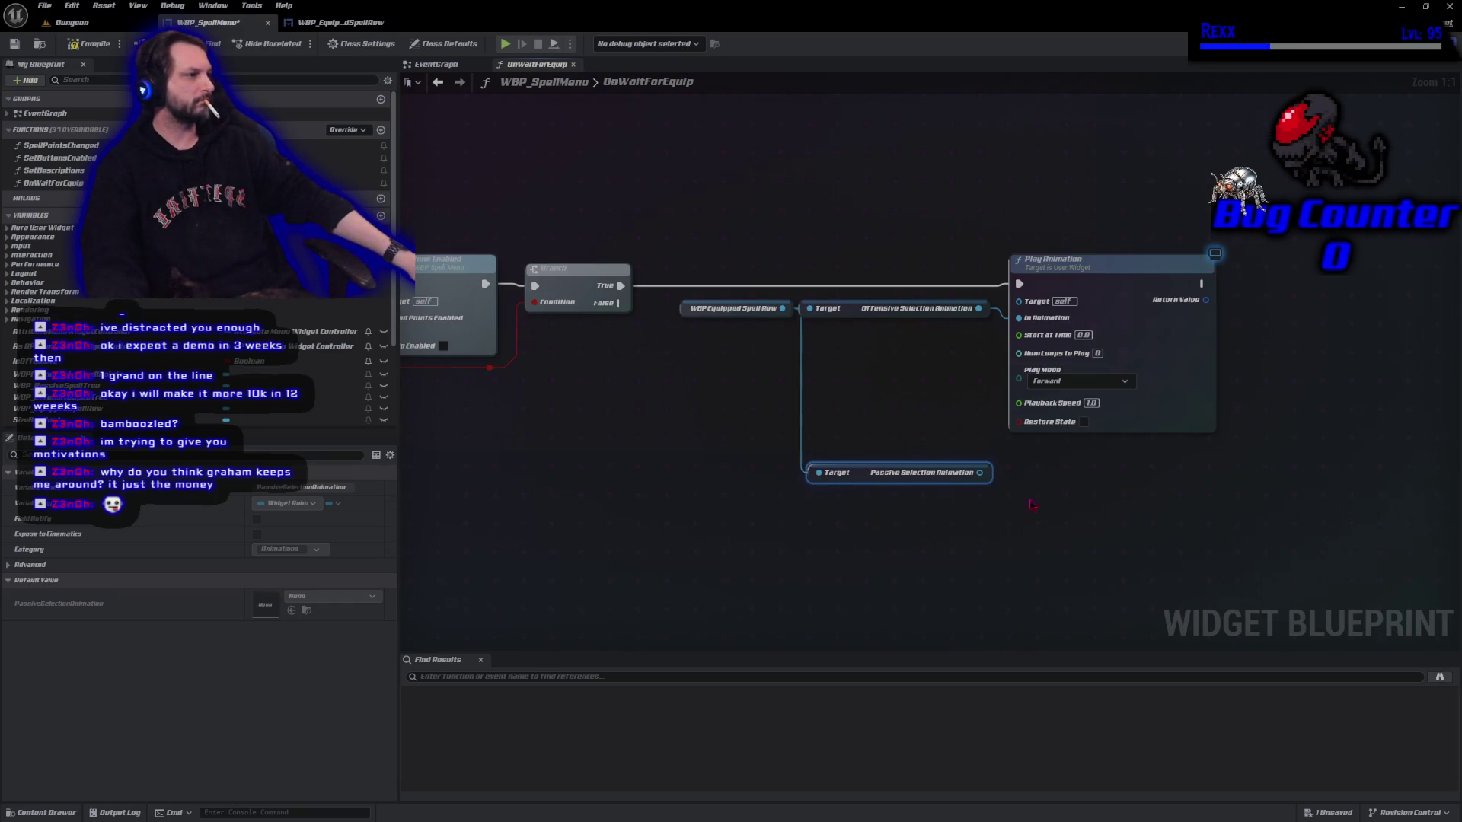
{"action": "left_click", "coordinate": [1196, 415]}
{"action": "key", "text": "ctrl+d"}
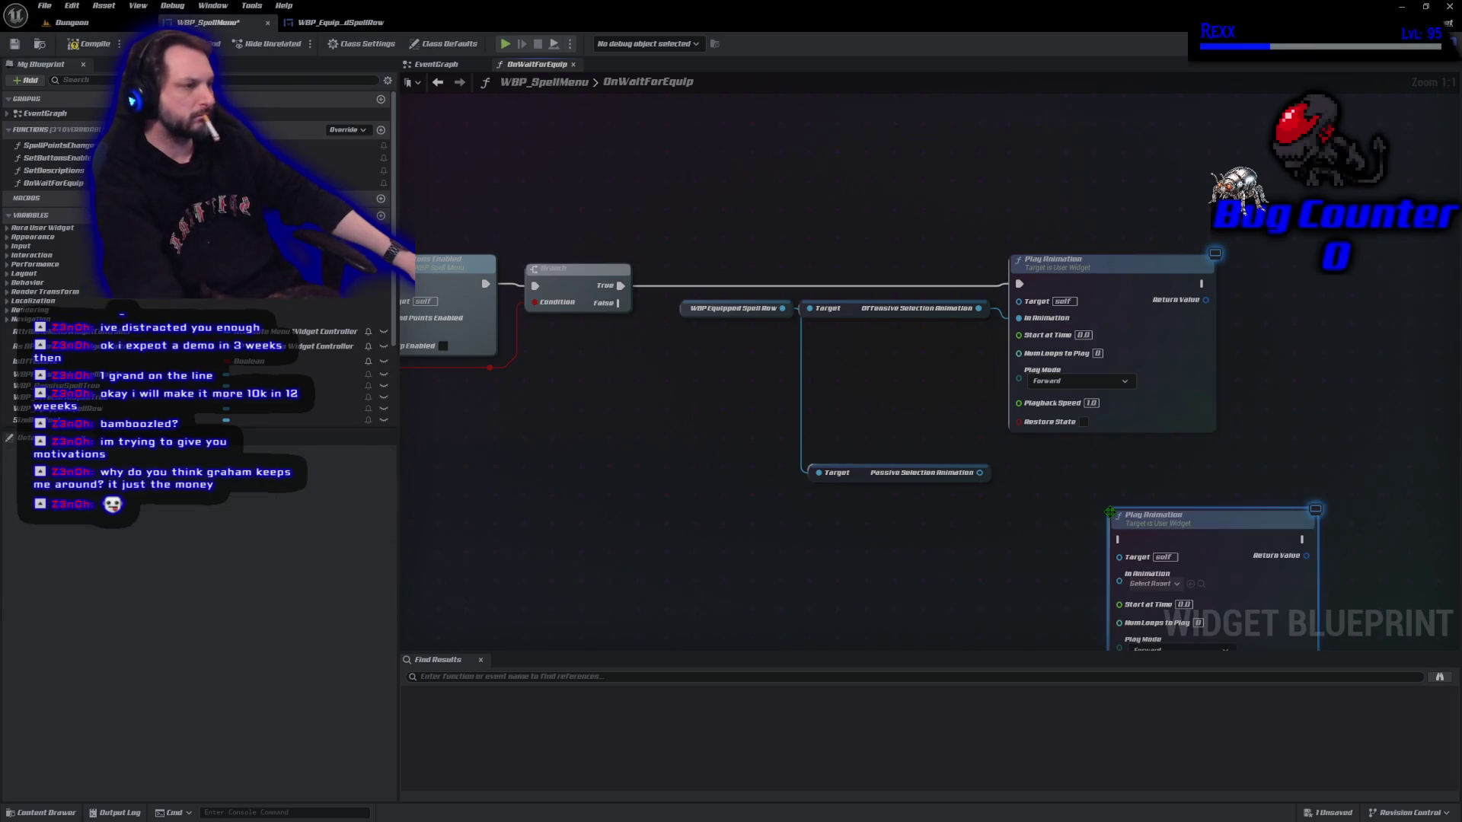
{"action": "mouse_move", "coordinate": [1177, 522]}
{"action": "left_mouse_down"}
{"action": "mouse_move", "coordinate": [1111, 474]}
{"action": "mouse_move", "coordinate": [1076, 472]}
{"action": "left_mouse_up"}
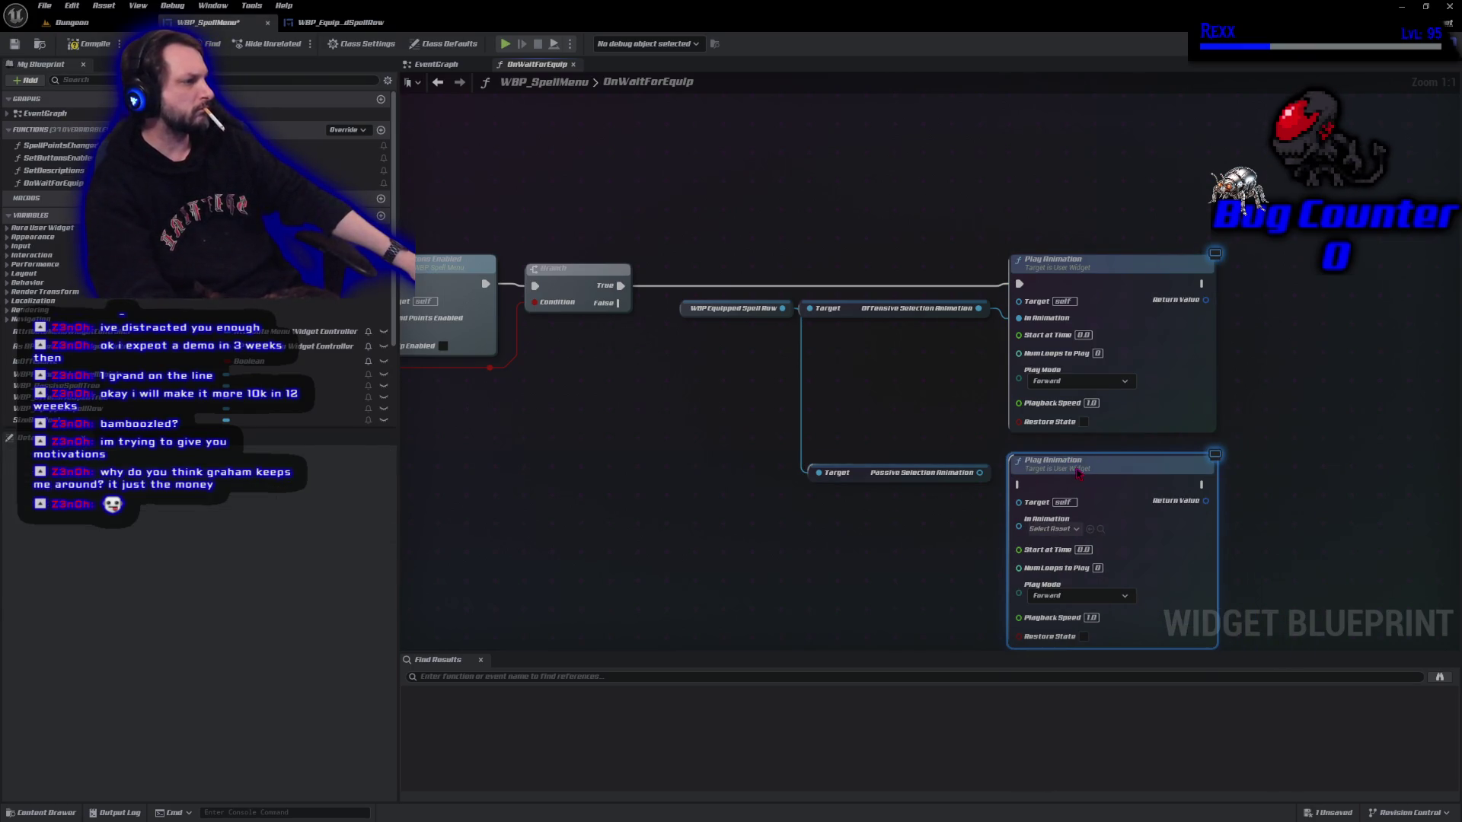
{"action": "mouse_move", "coordinate": [980, 472]}
{"action": "left_mouse_down"}
{"action": "mouse_move", "coordinate": [1001, 520]}
{"action": "mouse_move", "coordinate": [1019, 518]}
{"action": "left_mouse_up"}
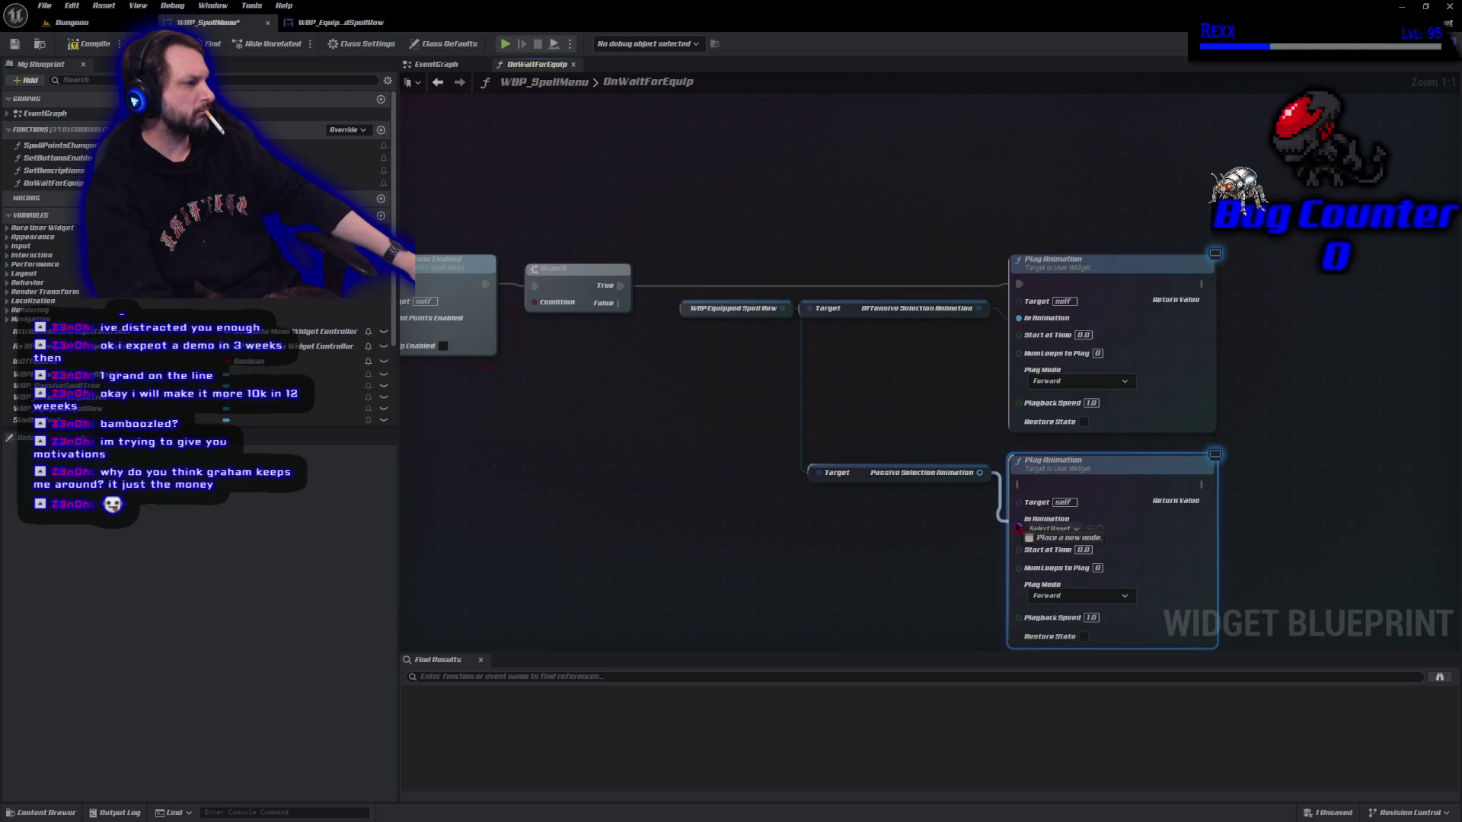
{"action": "left_click_drag", "start_coordinate": [861, 475], "coordinate": [861, 521]}
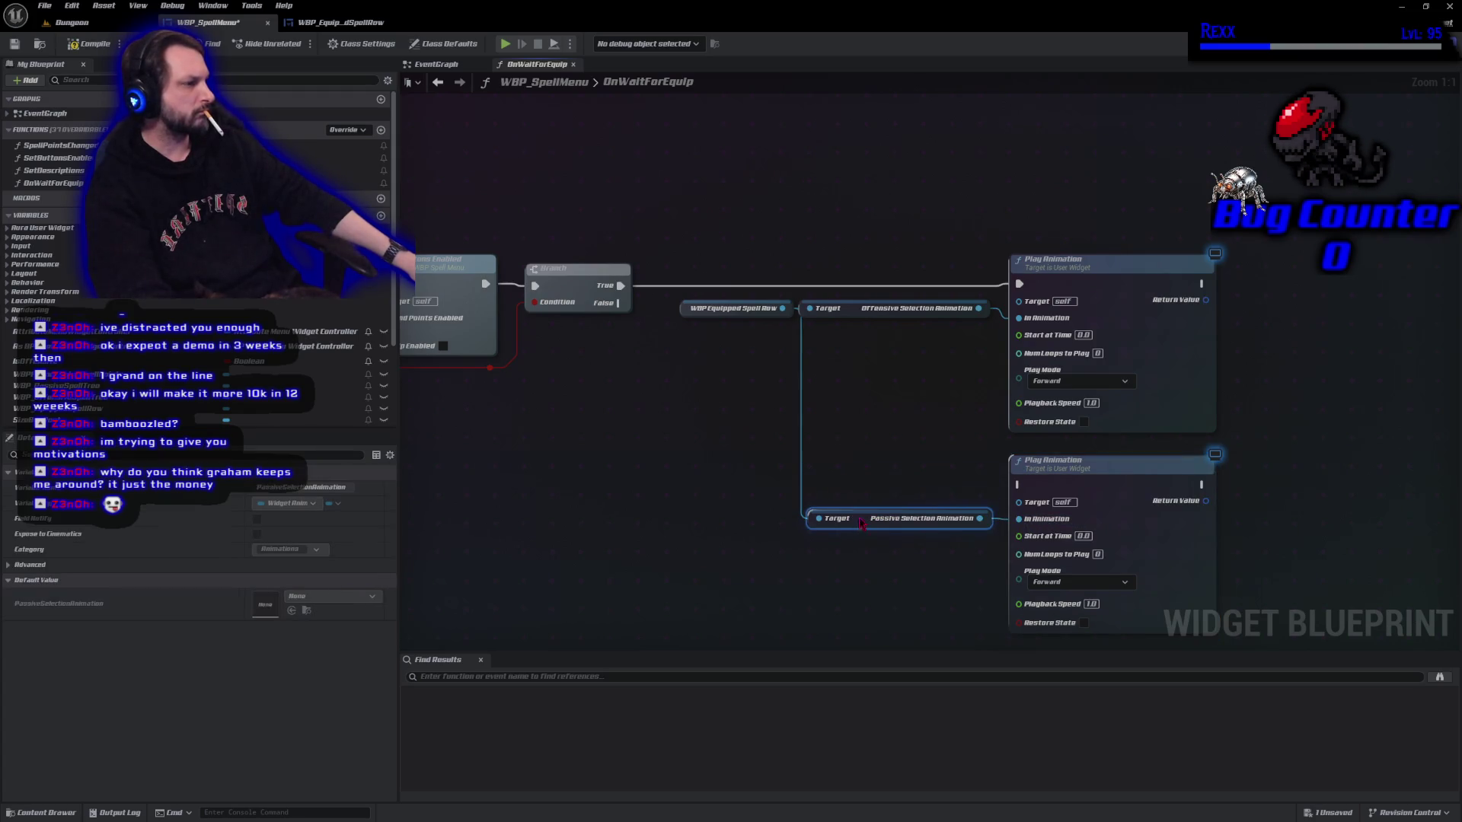
Wire Branch False into the second Play Animation through a reroute point.
{"action": "mouse_move", "coordinate": [618, 303]}
{"action": "left_mouse_down"}
{"action": "mouse_move", "coordinate": [930, 510]}
{"action": "mouse_move", "coordinate": [1018, 485]}
{"action": "left_mouse_up"}
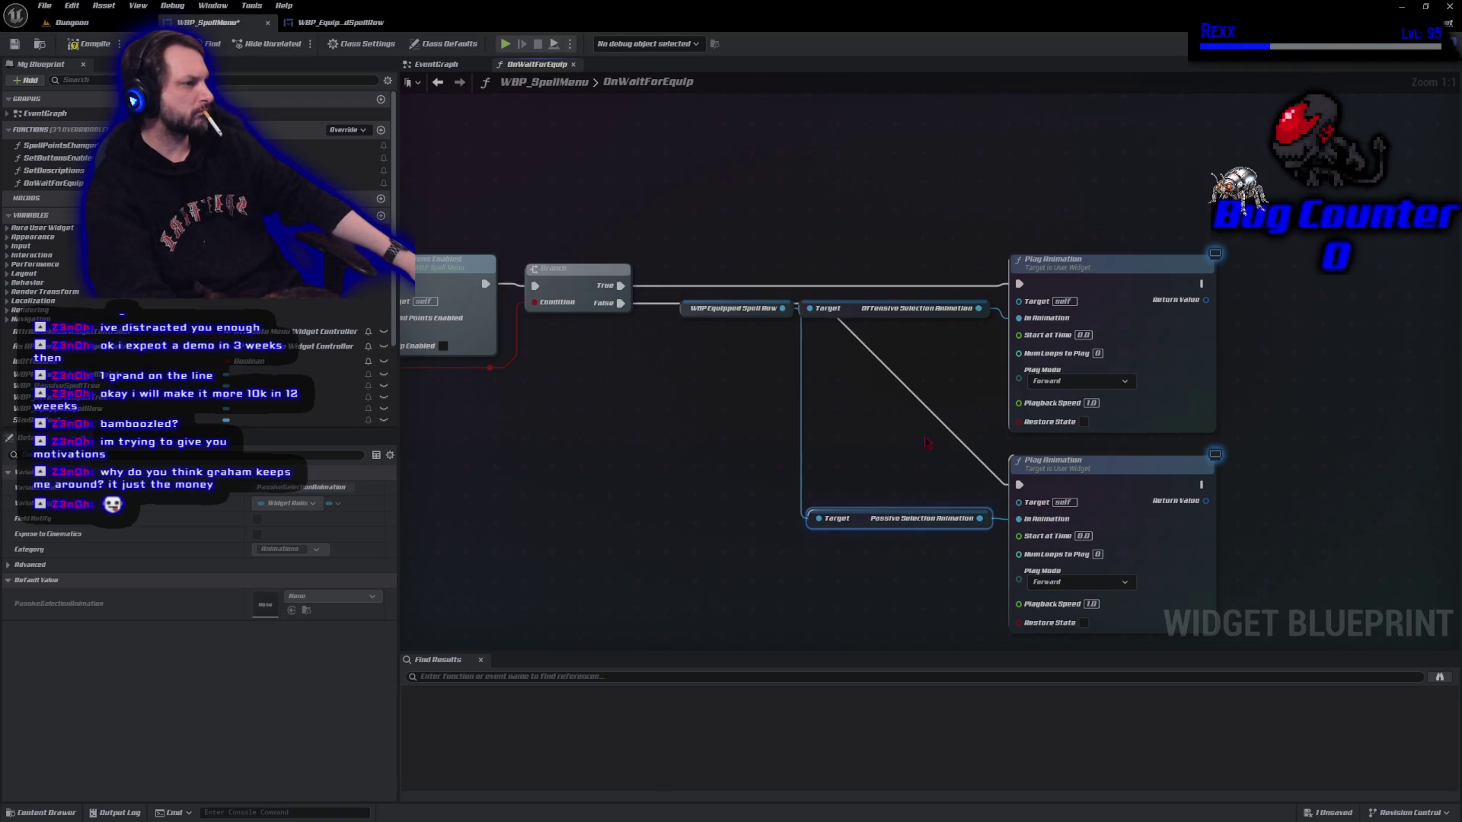
{"action": "double_click", "coordinate": [636, 312]}
{"action": "mouse_move", "coordinate": [635, 312]}
{"action": "left_mouse_down"}
{"action": "mouse_move", "coordinate": [662, 339]}
{"action": "mouse_move", "coordinate": [663, 486]}
{"action": "left_mouse_up"}
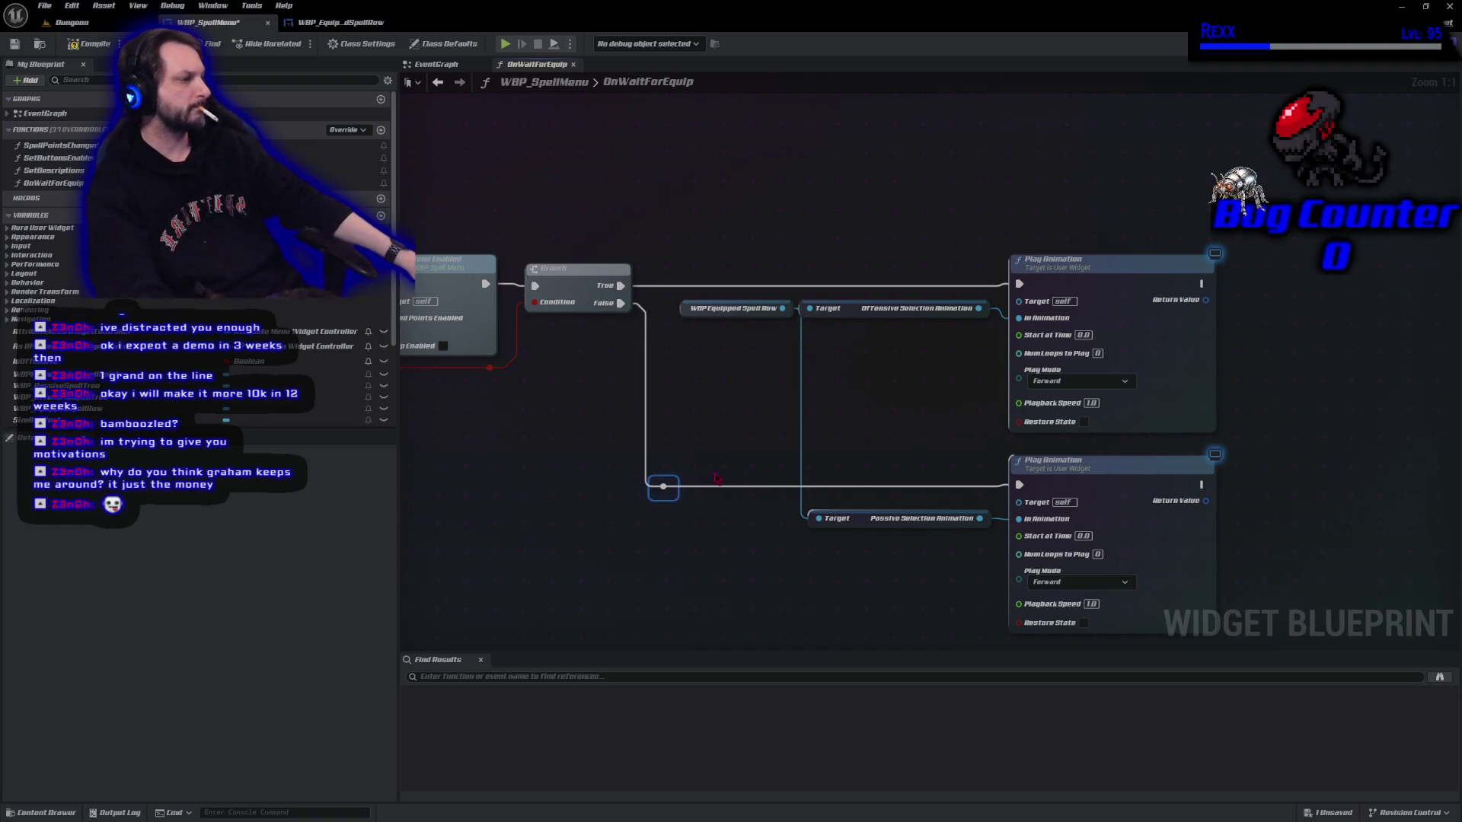
{"action": "left_click", "coordinate": [731, 636]}
{"action": "left_click_drag", "start_coordinate": [730, 636], "coordinate": [628, 601]}
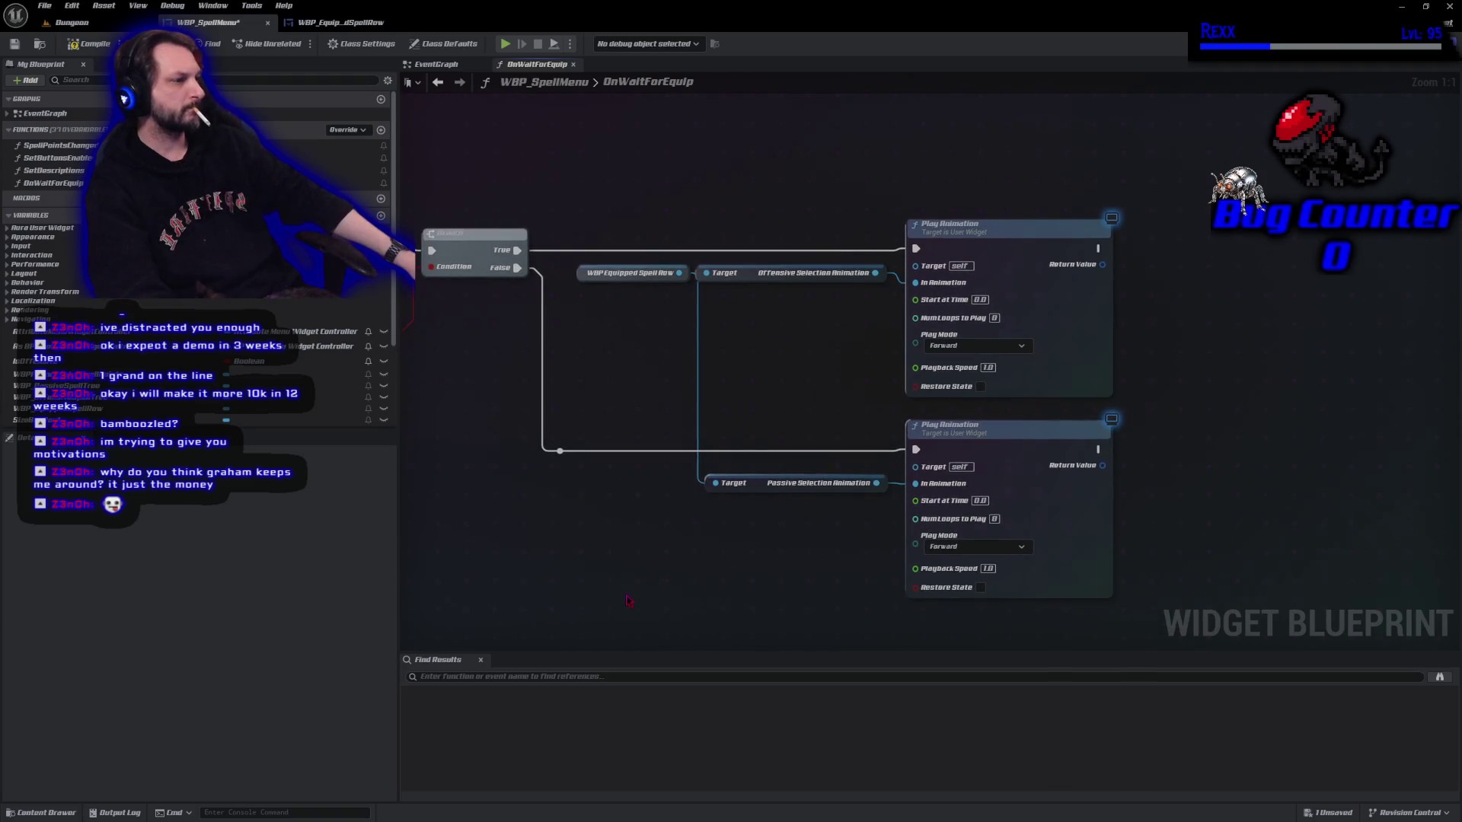
Feed the passive getter from a copied spell row reference, then compile the blueprint.
{"action": "left_click_drag", "start_coordinate": [628, 371], "coordinate": [598, 273]}
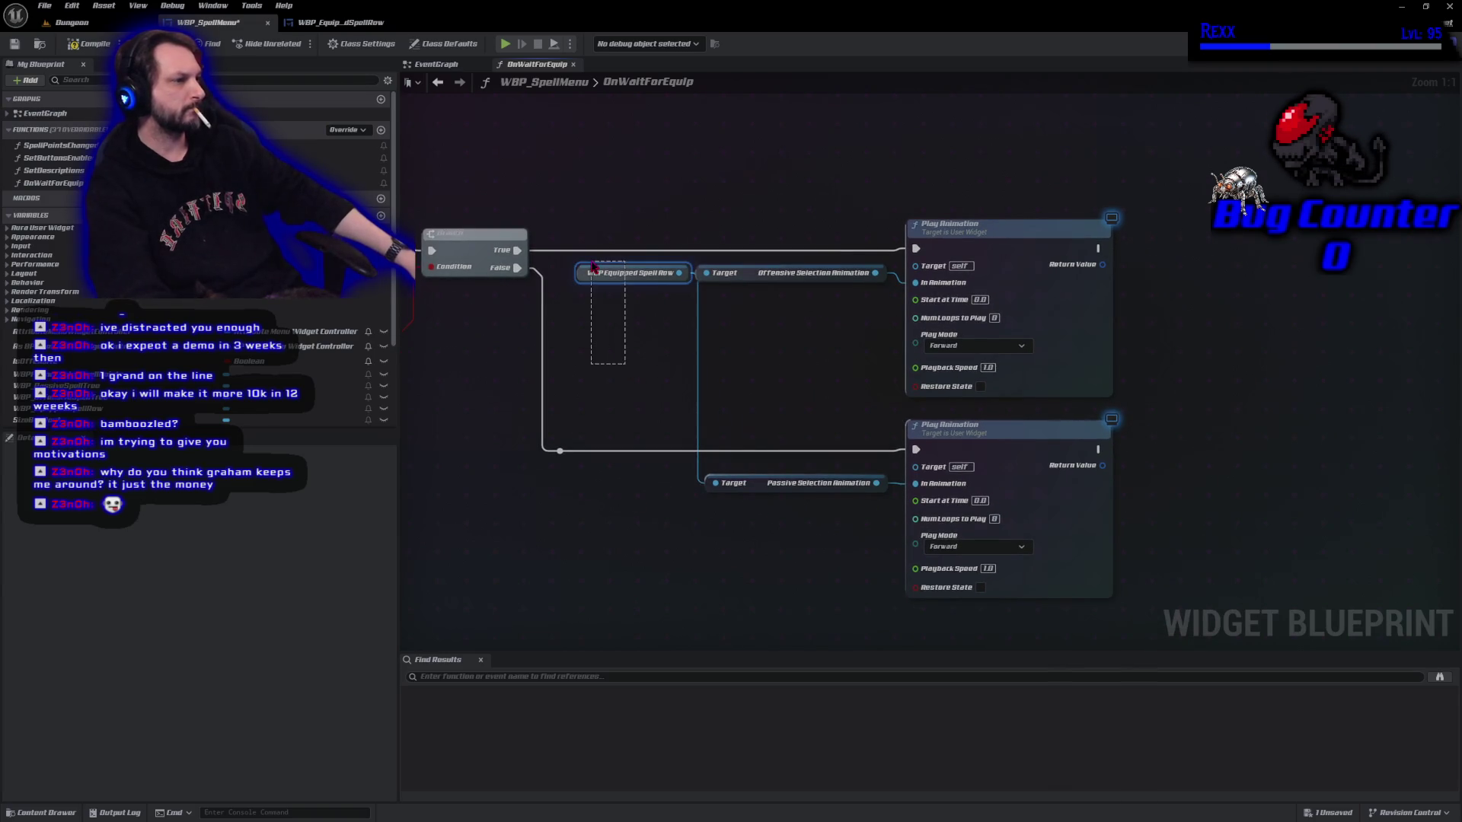
{"action": "key", "text": "ctrl+v"}
{"action": "left_click_drag", "start_coordinate": [689, 492], "coordinate": [716, 482]}
{"action": "left_click_drag", "start_coordinate": [590, 499], "coordinate": [580, 483]}
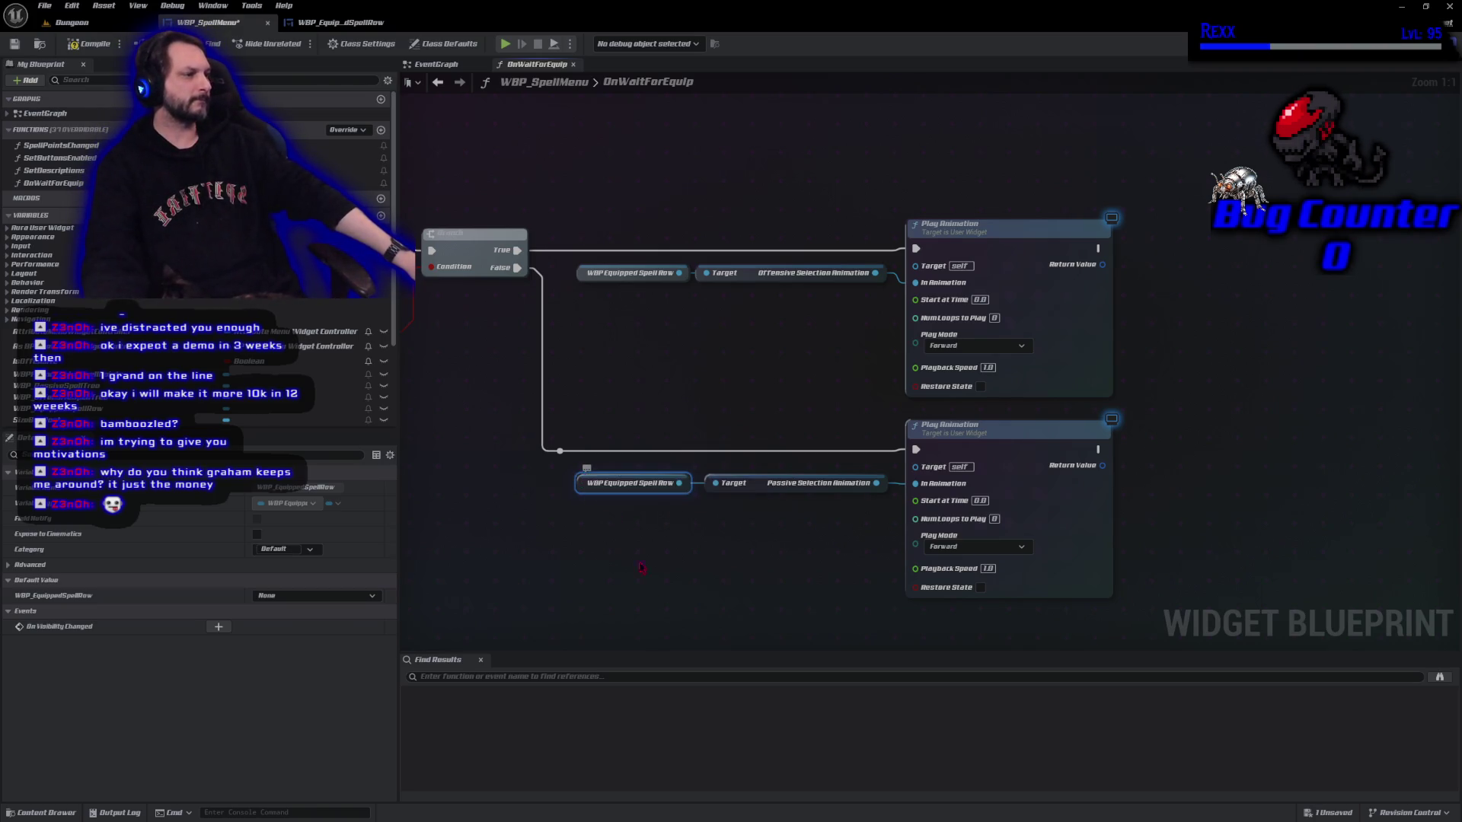
{"action": "left_click", "coordinate": [90, 44]}
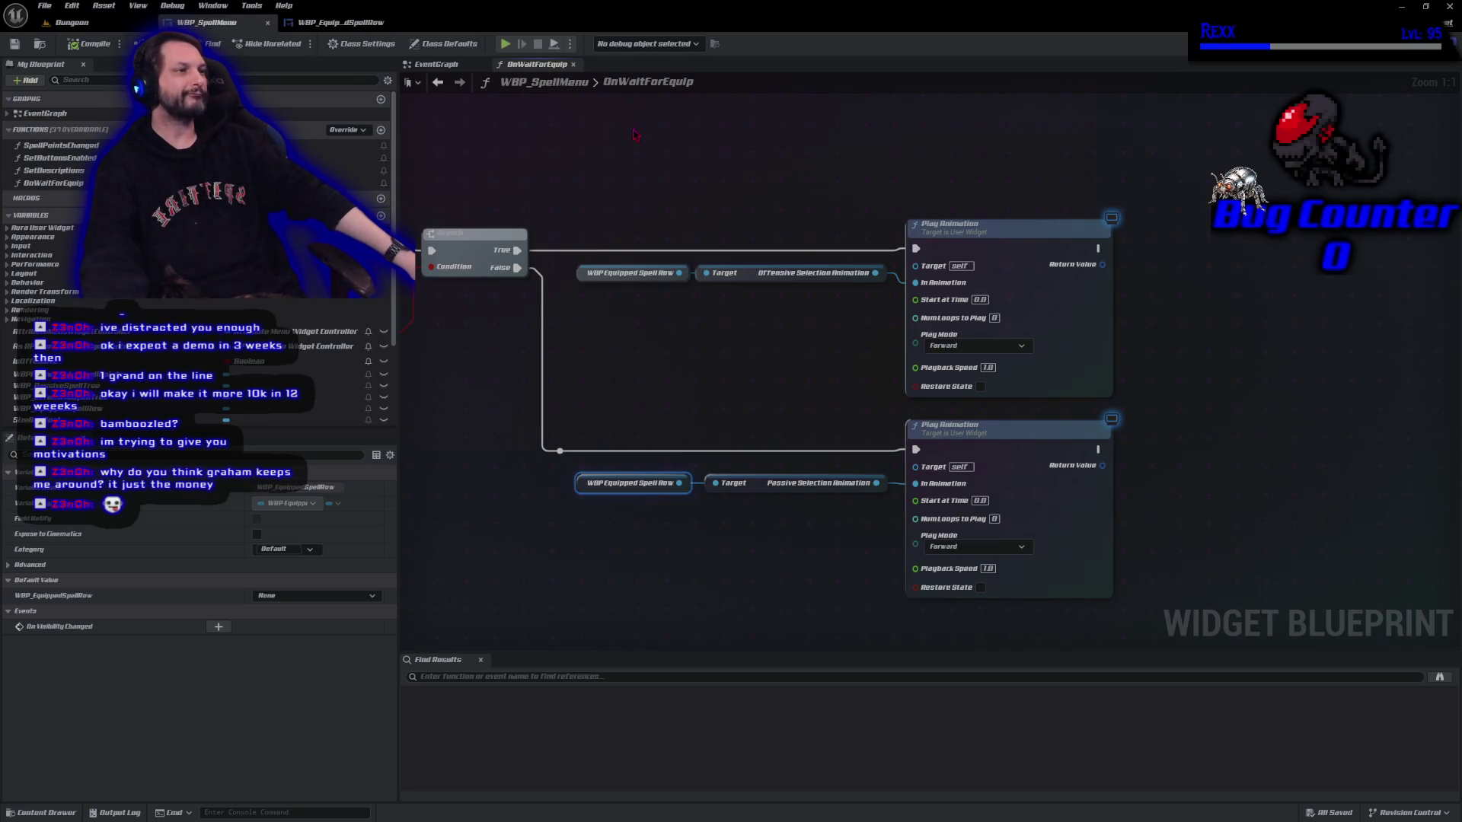
{"action": "key", "text": "alt+Left"}
{"action": "key", "text": "alt+Left"}
{"action": "key", "text": "alt+Left"}
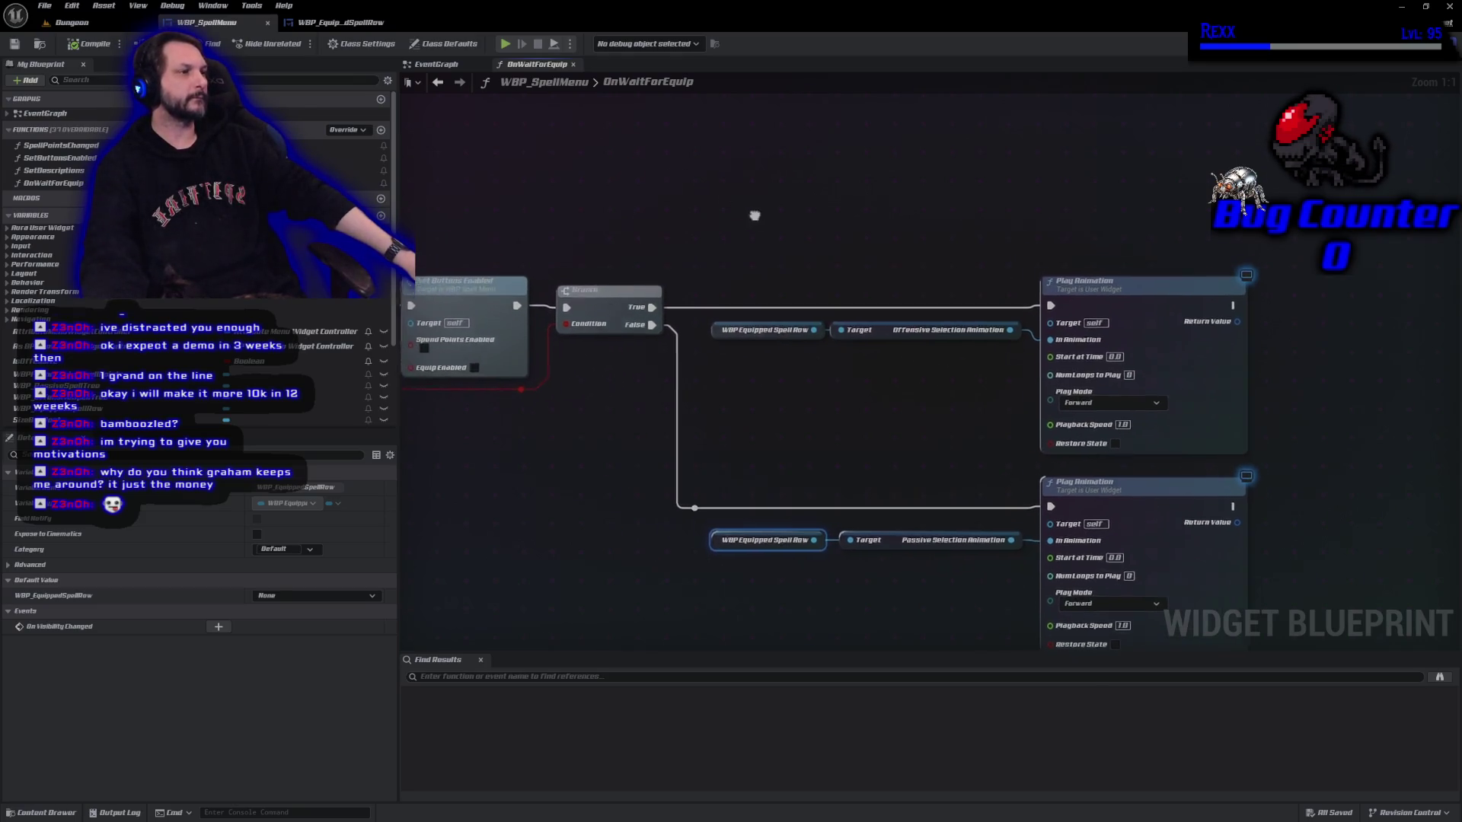
Wrap the four Wait For Equip binding nodes in a comment titled 'Wait for Equip Delegate'.
{"action": "left_click_drag", "start_coordinate": [596, 324], "coordinate": [654, 359]}
{"action": "left_click_drag", "start_coordinate": [688, 251], "coordinate": [906, 456]}
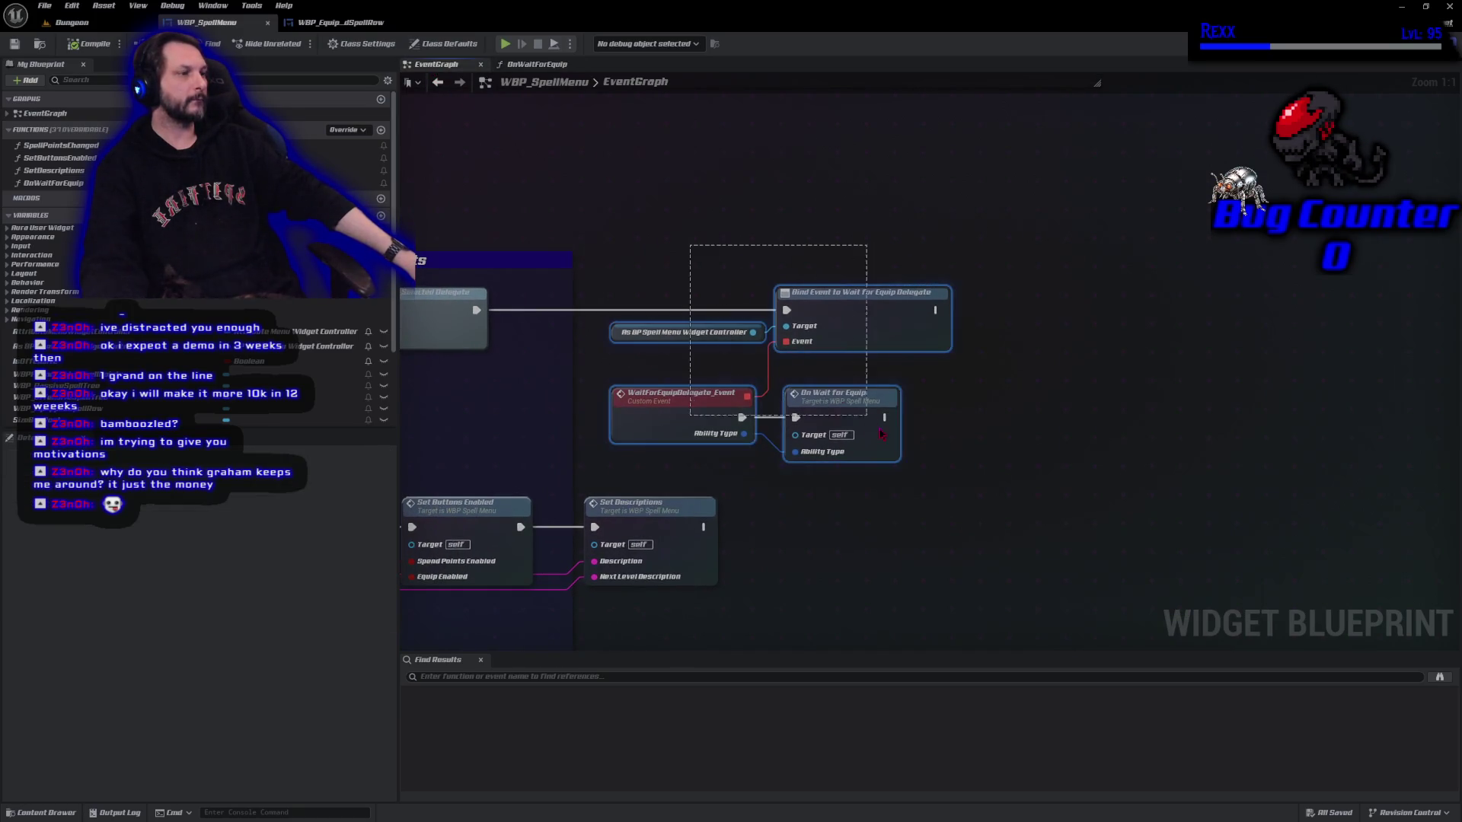
{"action": "key", "text": "c"}
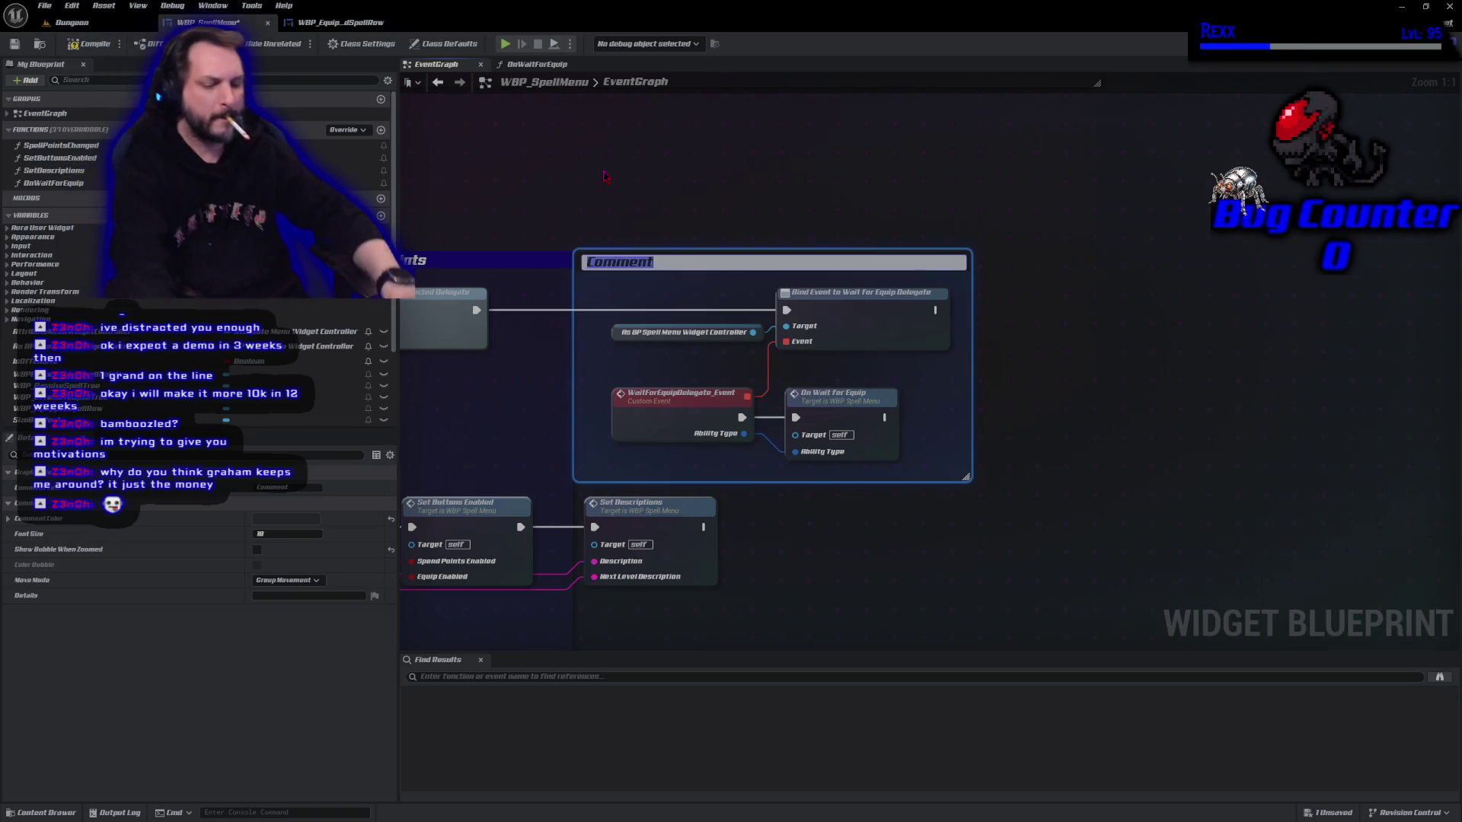
{"action": "type", "text": "Wait for Equip Delegate"}
{"action": "key", "text": "Return"}
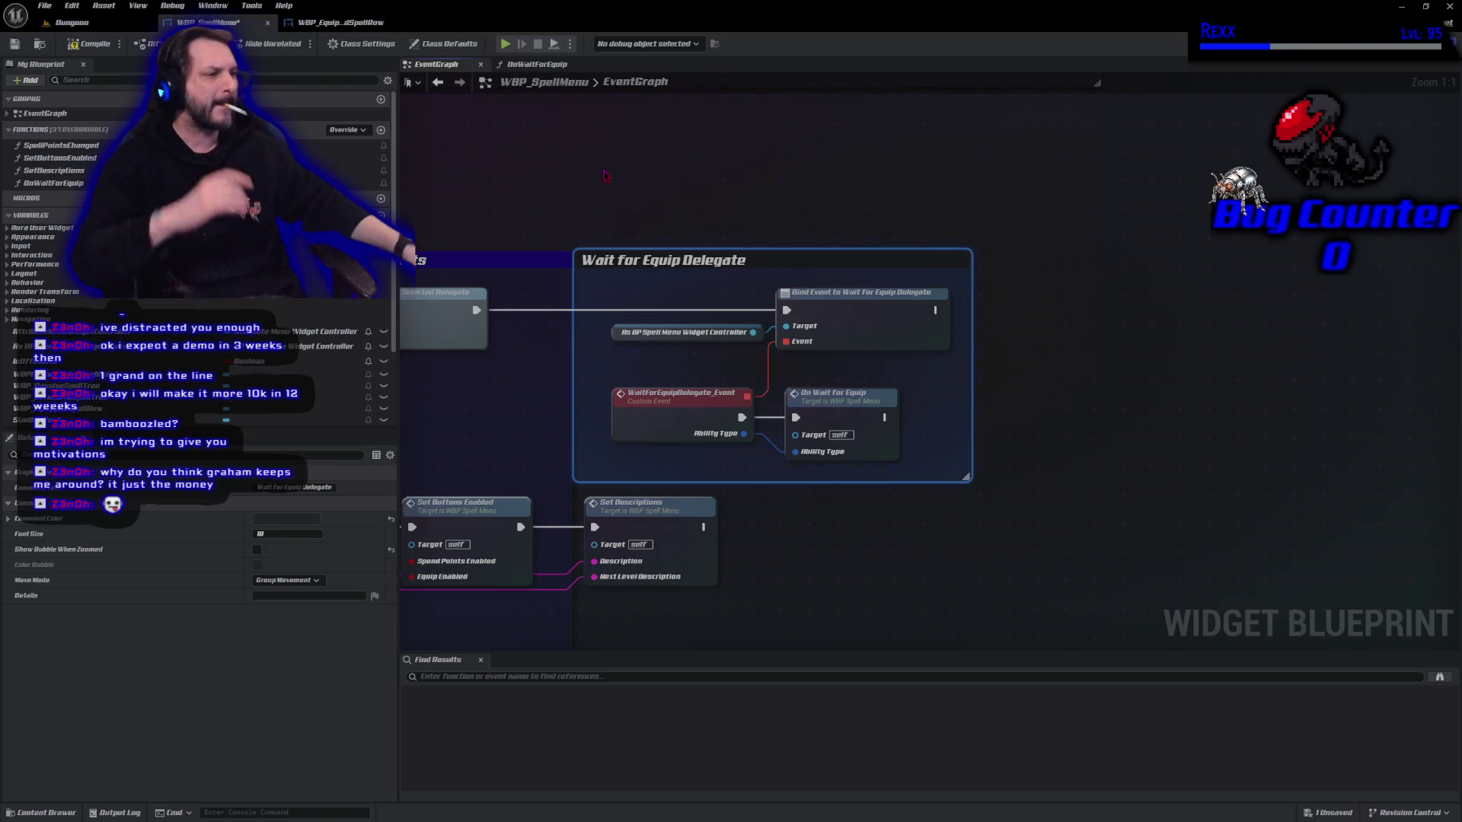
{"action": "left_click", "coordinate": [257, 551]}
Enable the comment's colour bubble and give it a recent blue swatch colour.
{"action": "left_click", "coordinate": [257, 565]}
{"action": "left_click", "coordinate": [278, 521]}
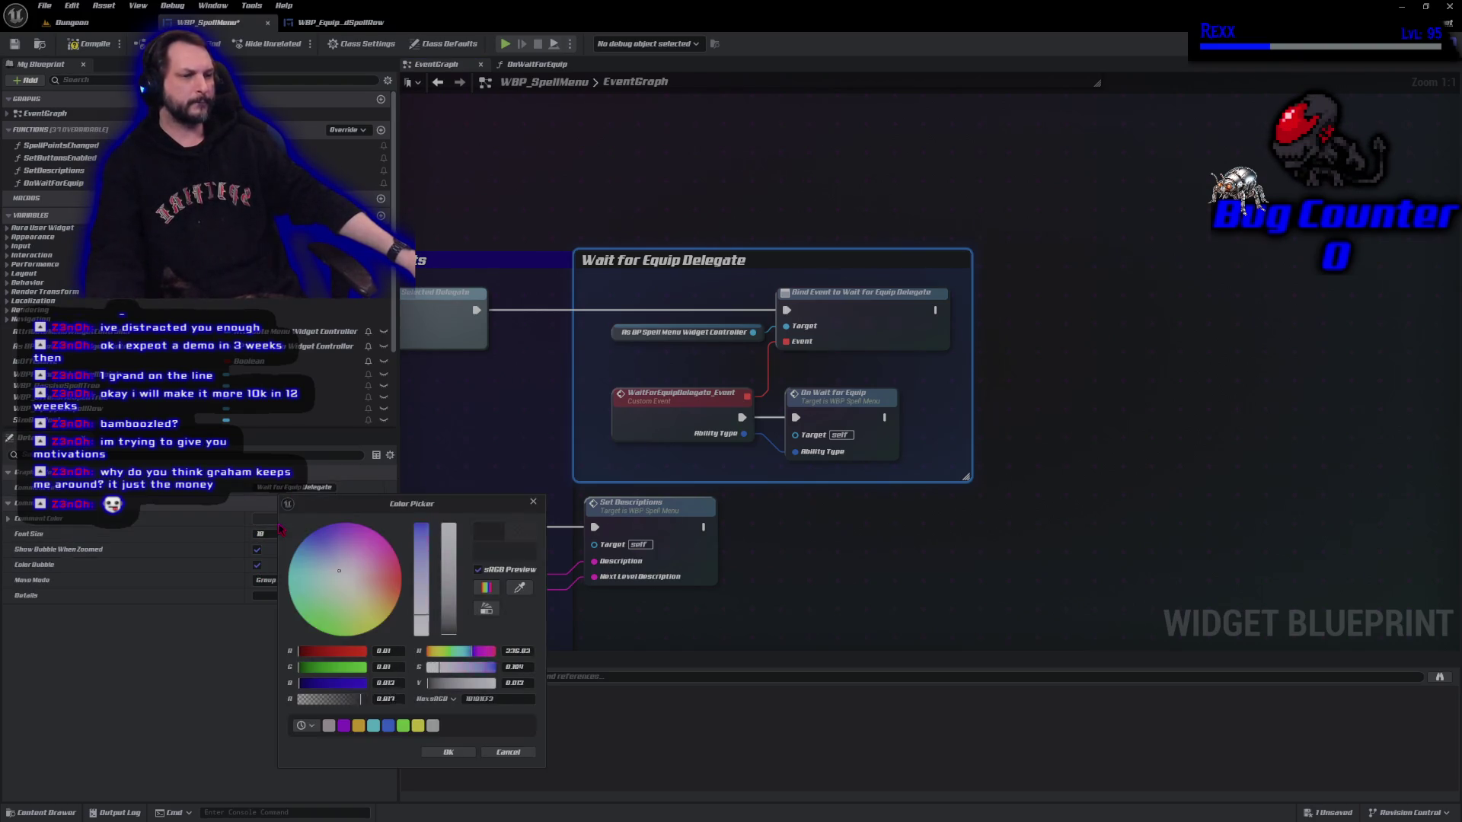
{"action": "left_click", "coordinate": [389, 728]}
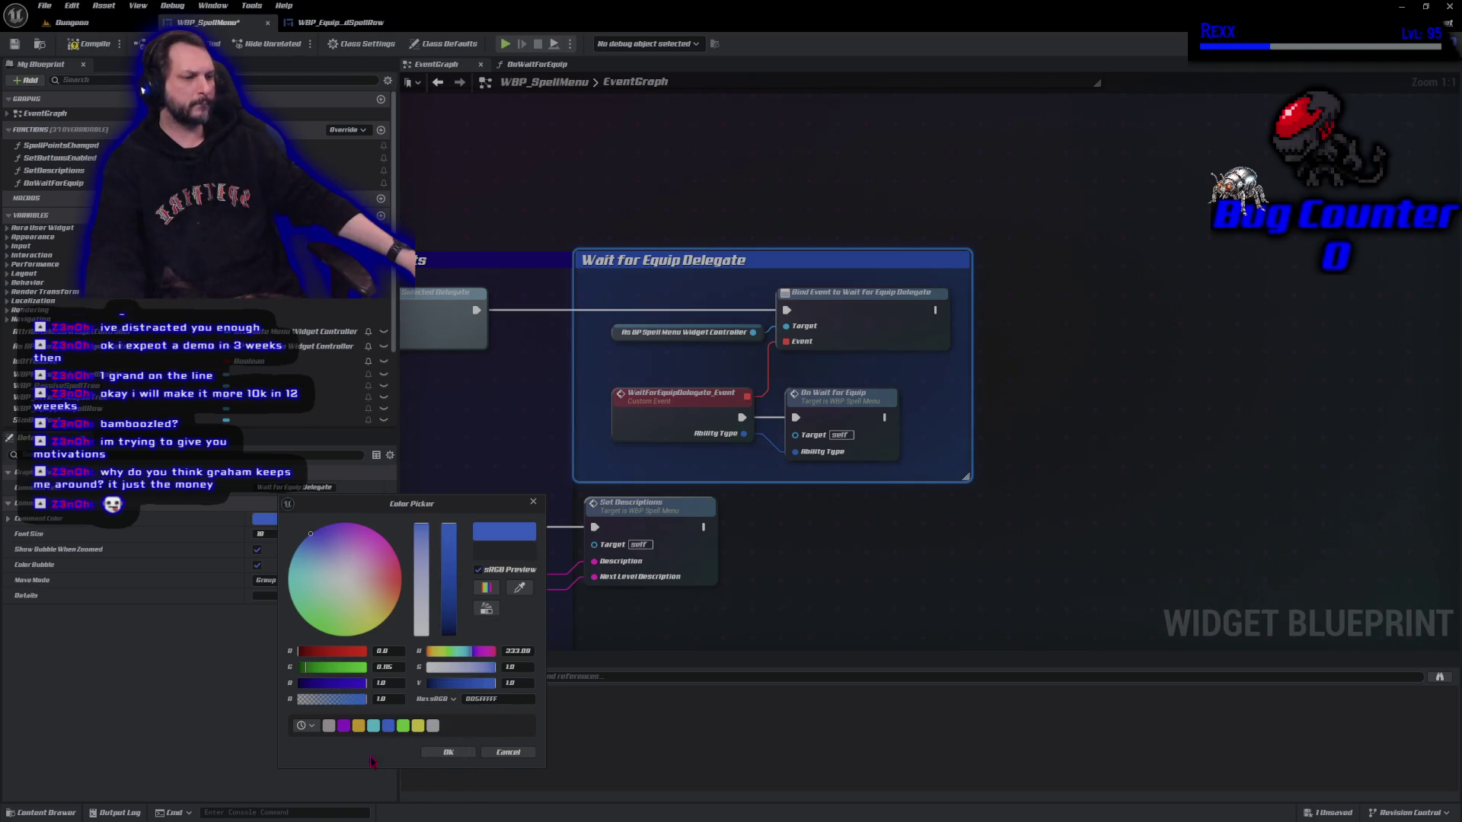
{"action": "left_click", "coordinate": [313, 729]}
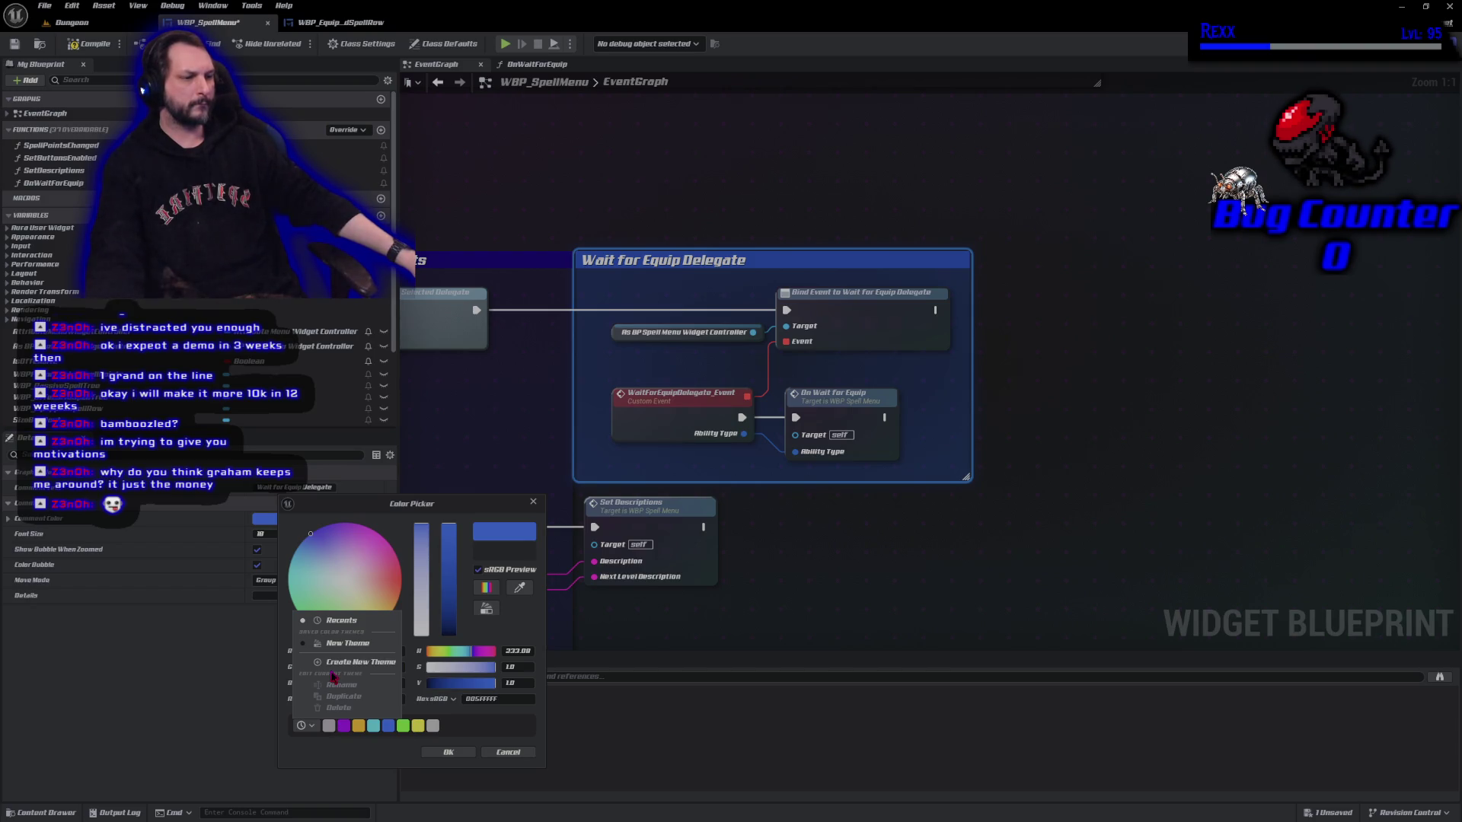
{"action": "left_click", "coordinate": [347, 643]}
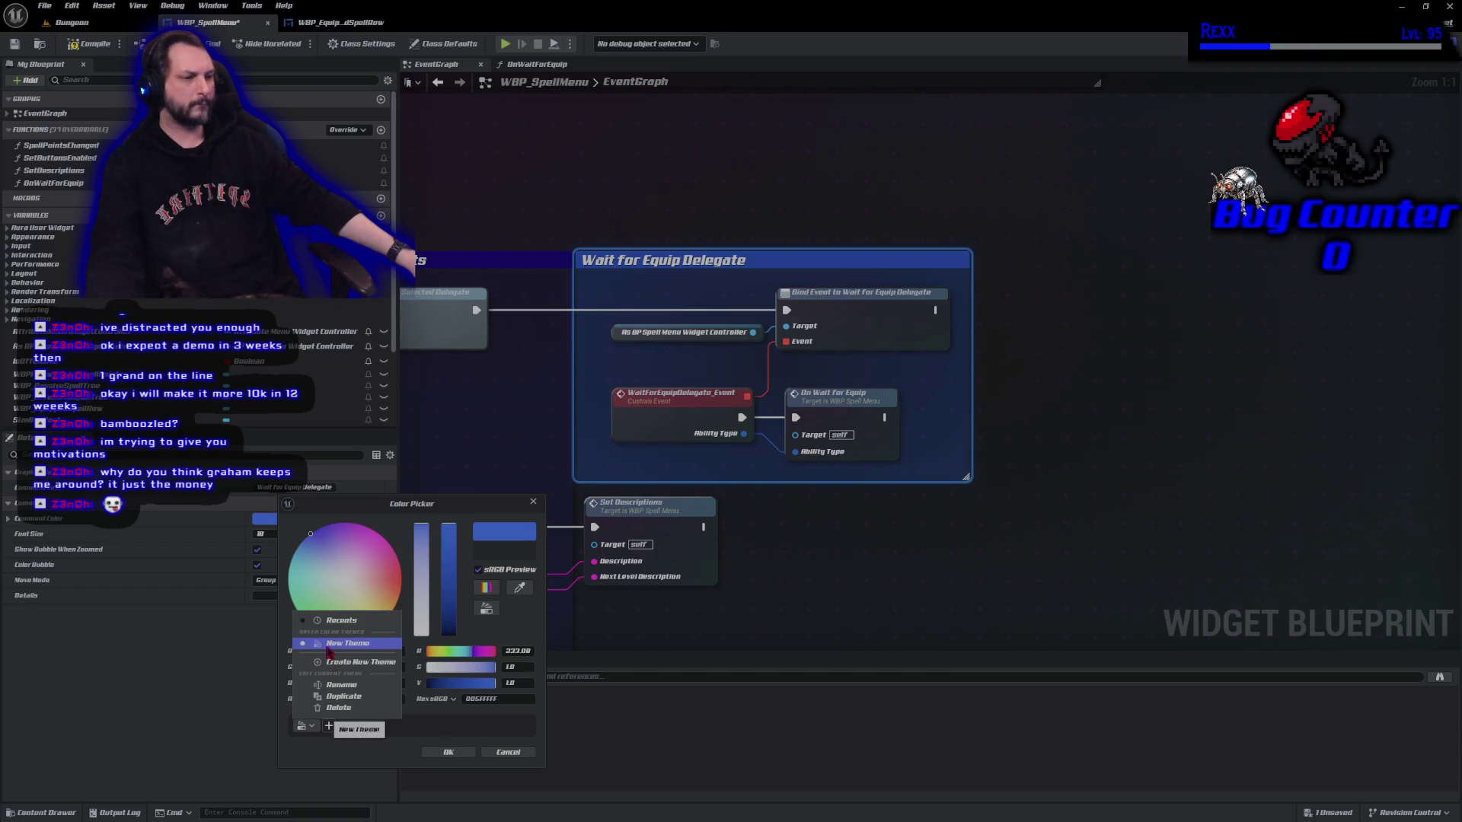
{"action": "left_click", "coordinate": [393, 727]}
{"action": "left_click", "coordinate": [305, 726]}
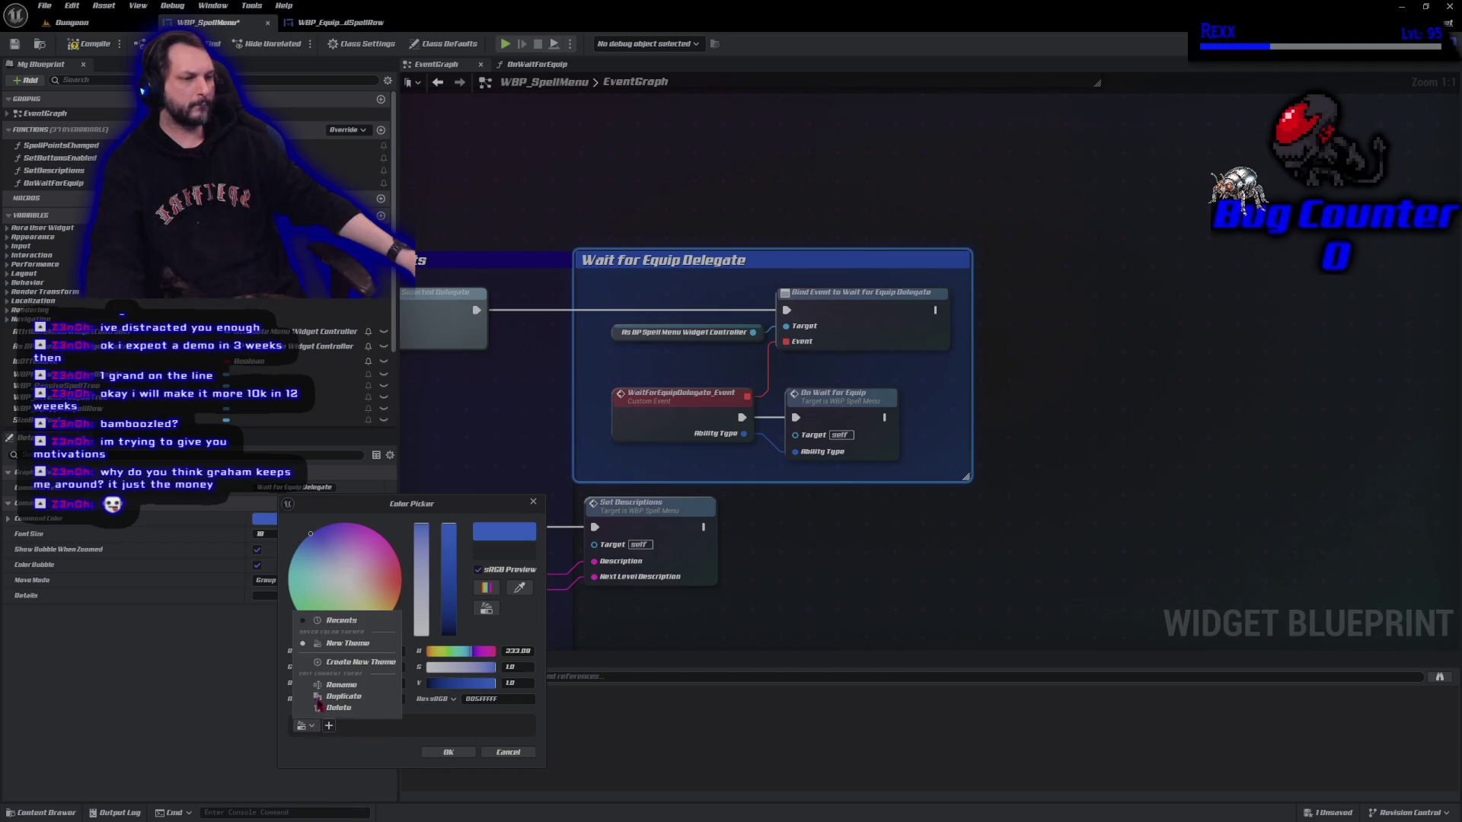
{"action": "left_click", "coordinate": [333, 623]}
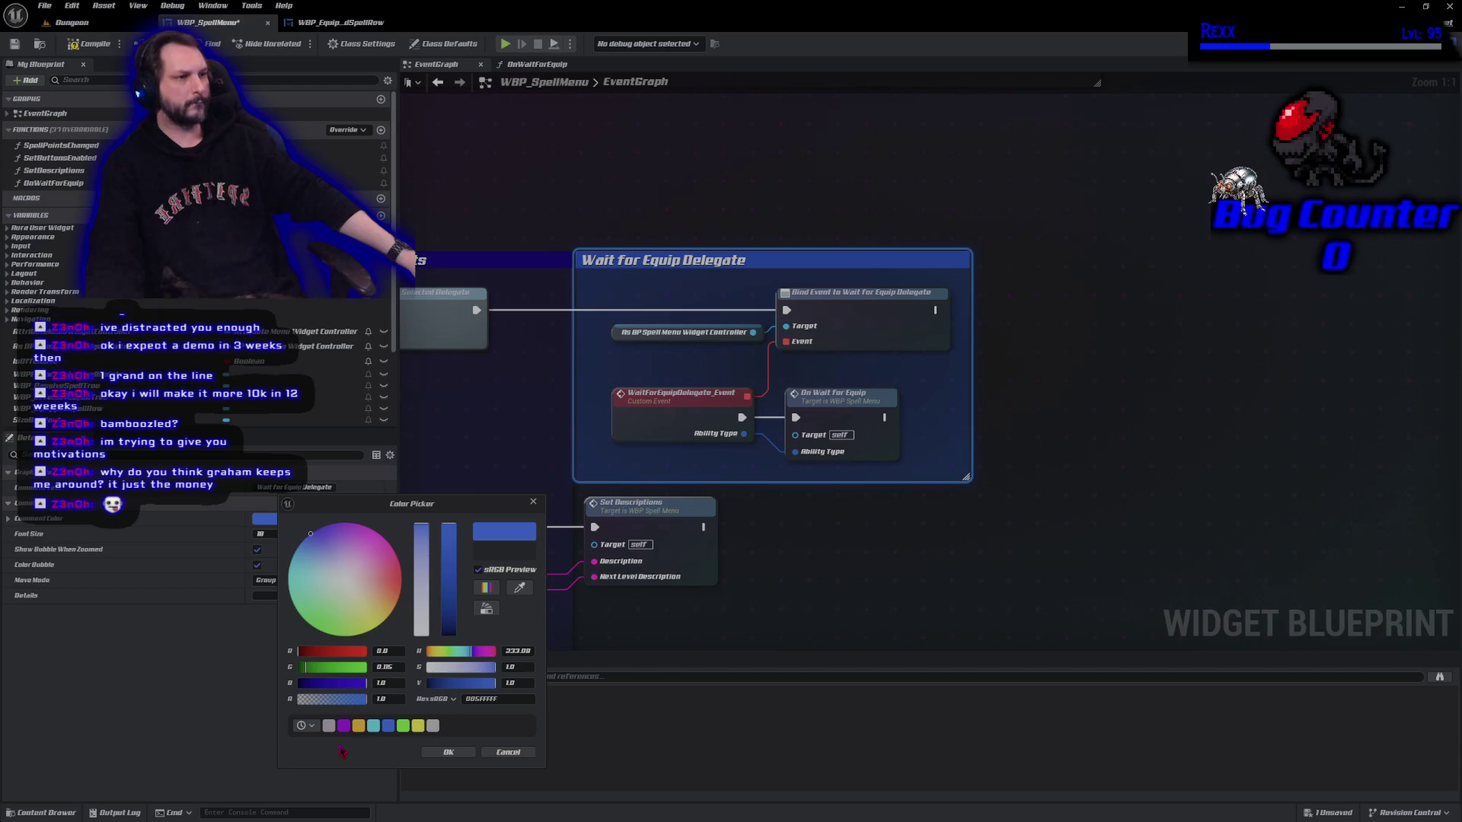
{"action": "left_click", "coordinate": [448, 751]}
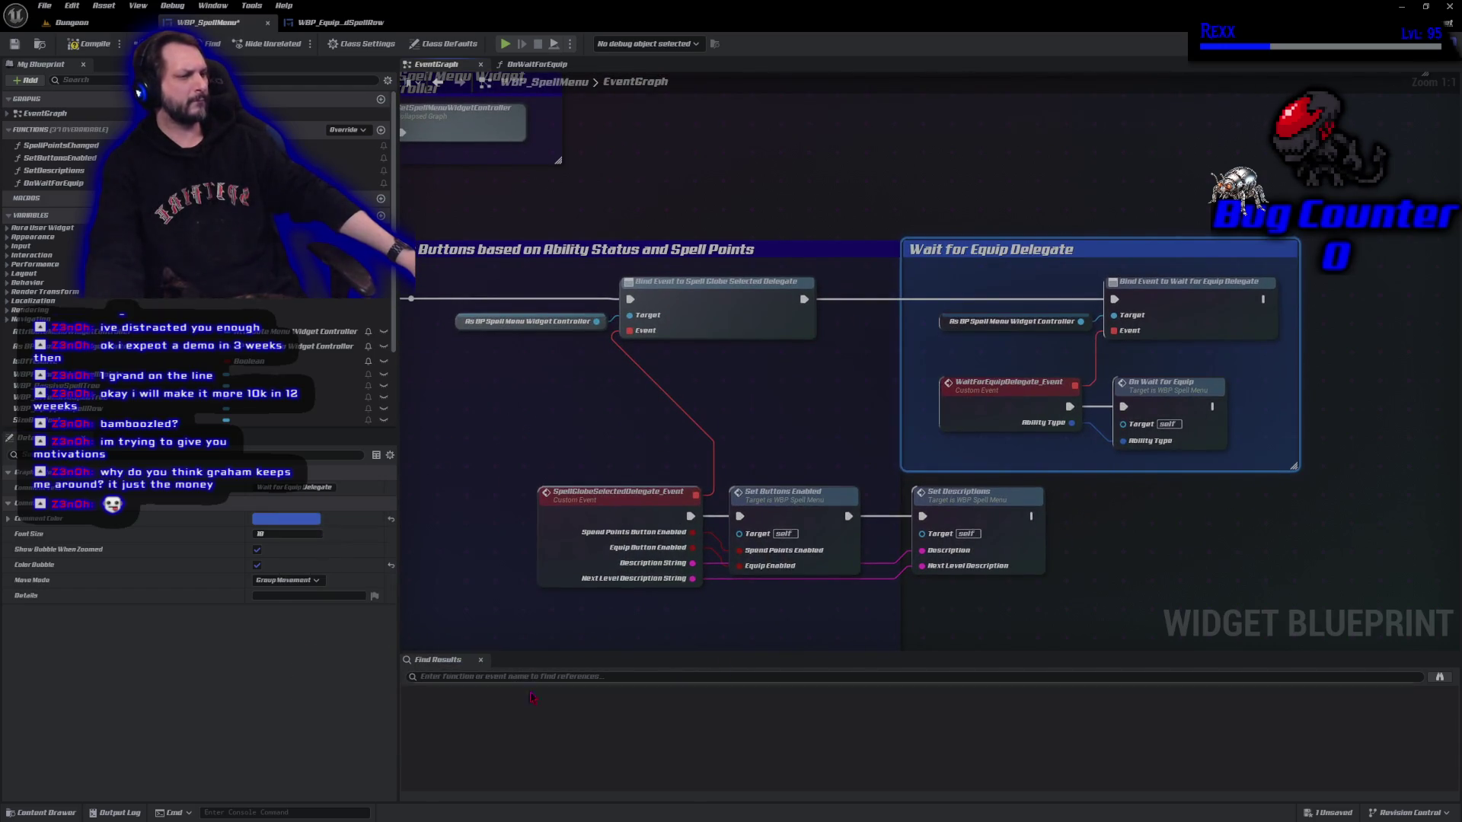
{"action": "left_click", "coordinate": [49, 812]}
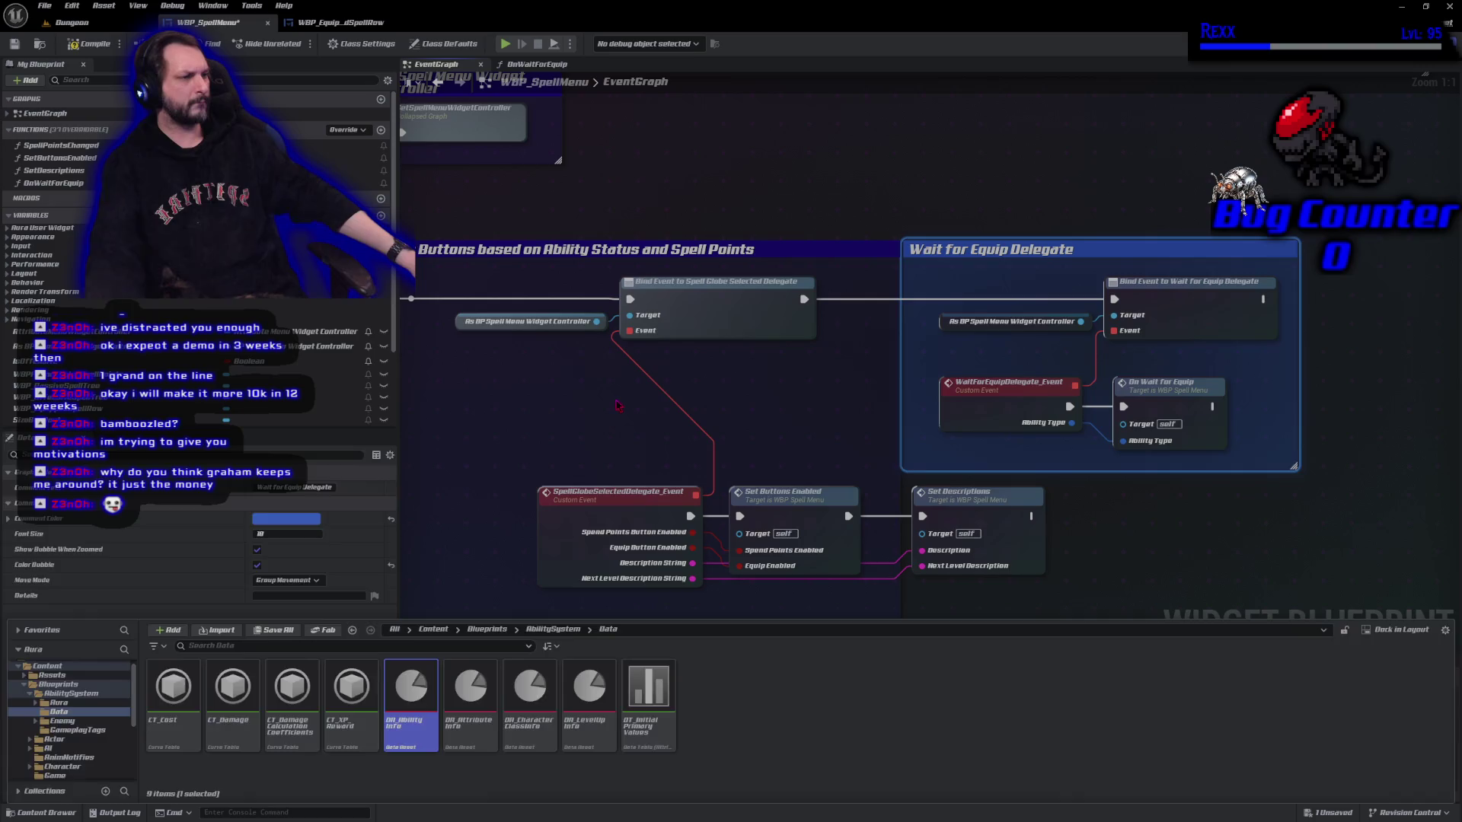
Adjust the Wait for Equip Delegate comment to a dark pure blue with no green.
{"action": "left_click", "coordinate": [1008, 280]}
{"action": "left_click_drag", "start_coordinate": [1011, 263], "coordinate": [1048, 261]}
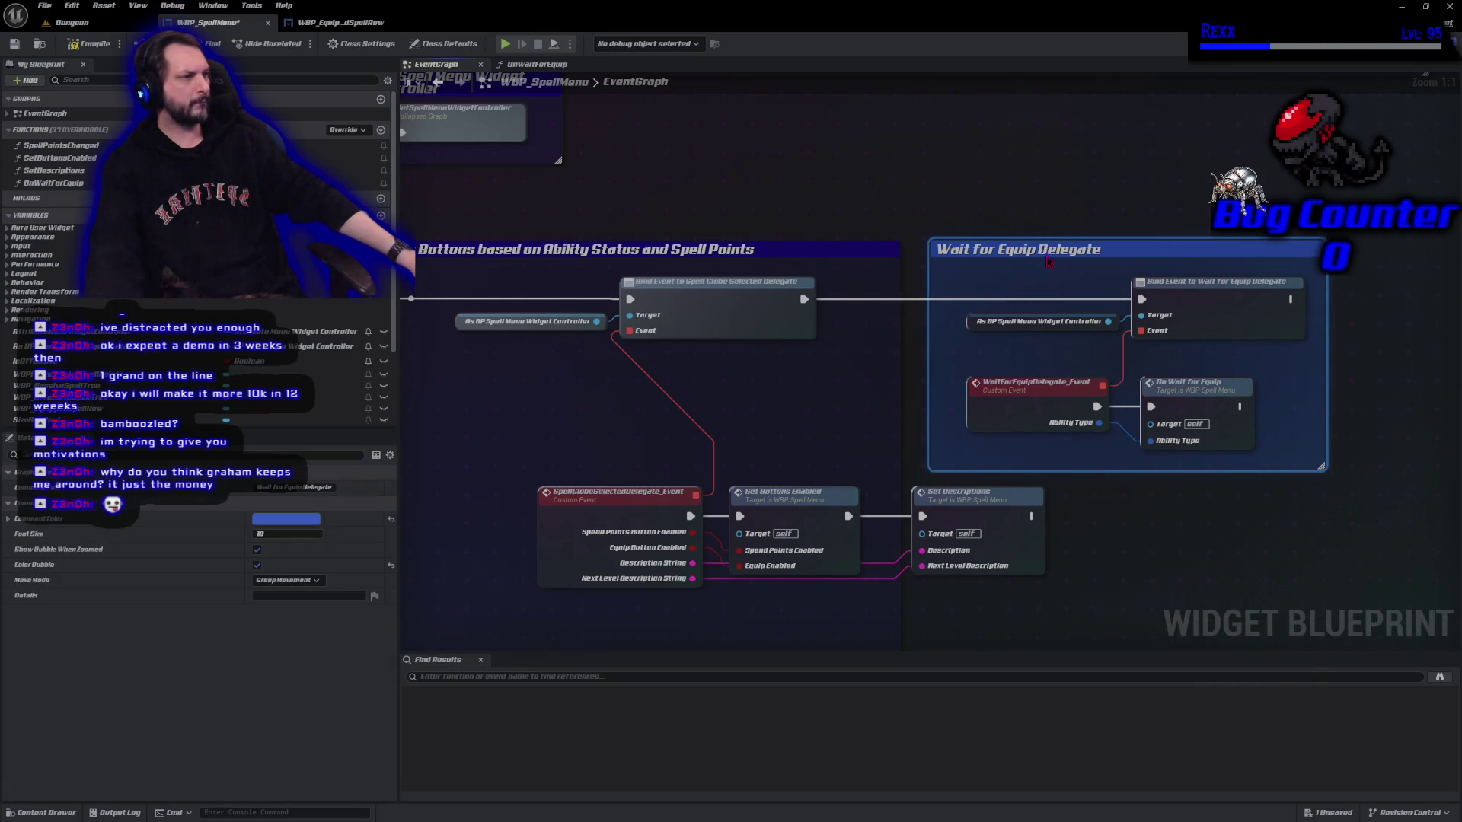
{"action": "left_click", "coordinate": [270, 523]}
{"action": "left_click", "coordinate": [442, 629]}
{"action": "left_click_drag", "start_coordinate": [448, 629], "coordinate": [447, 608]}
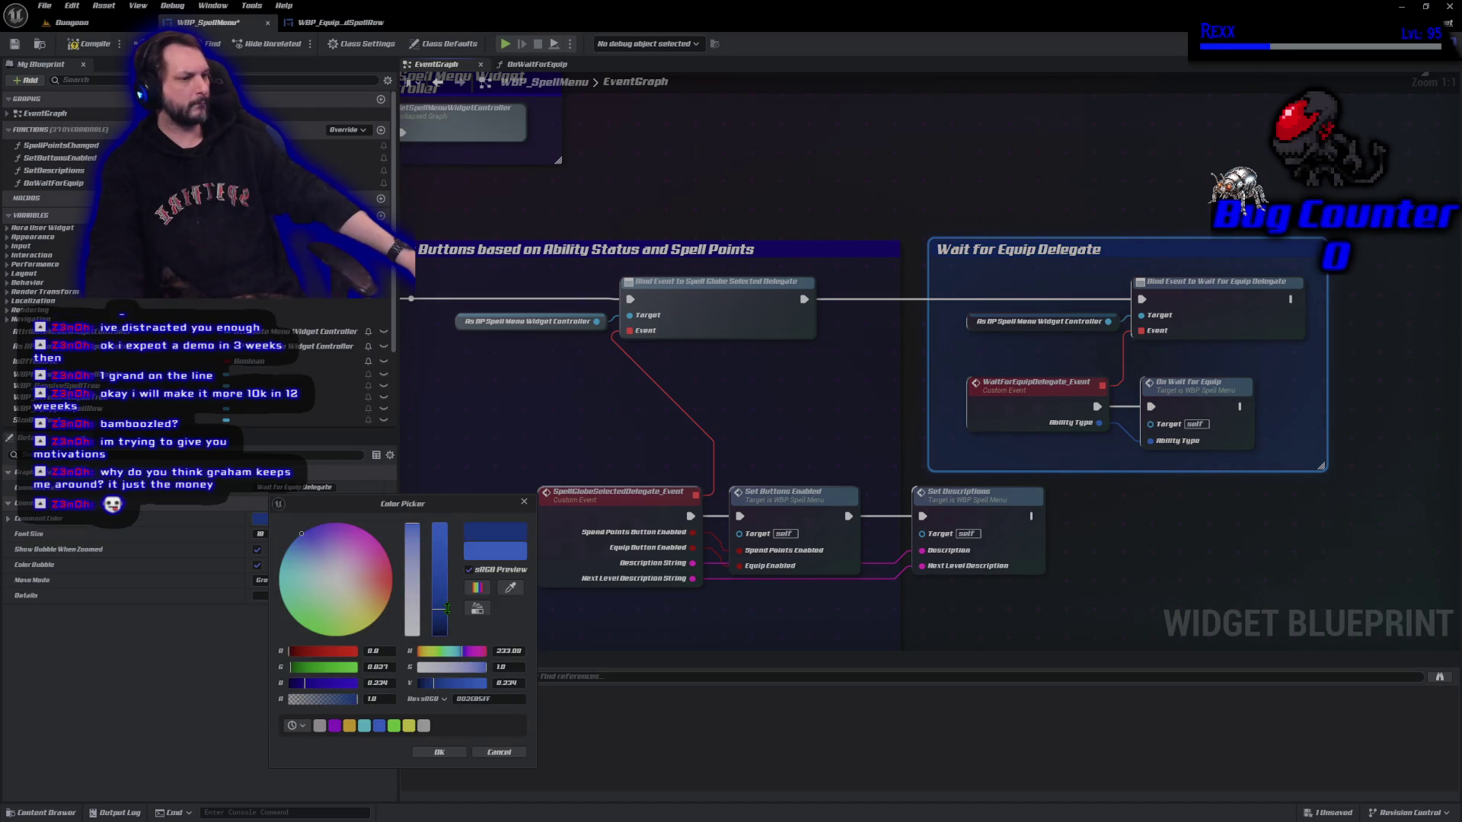
{"action": "left_click_drag", "start_coordinate": [314, 689], "coordinate": [377, 684]}
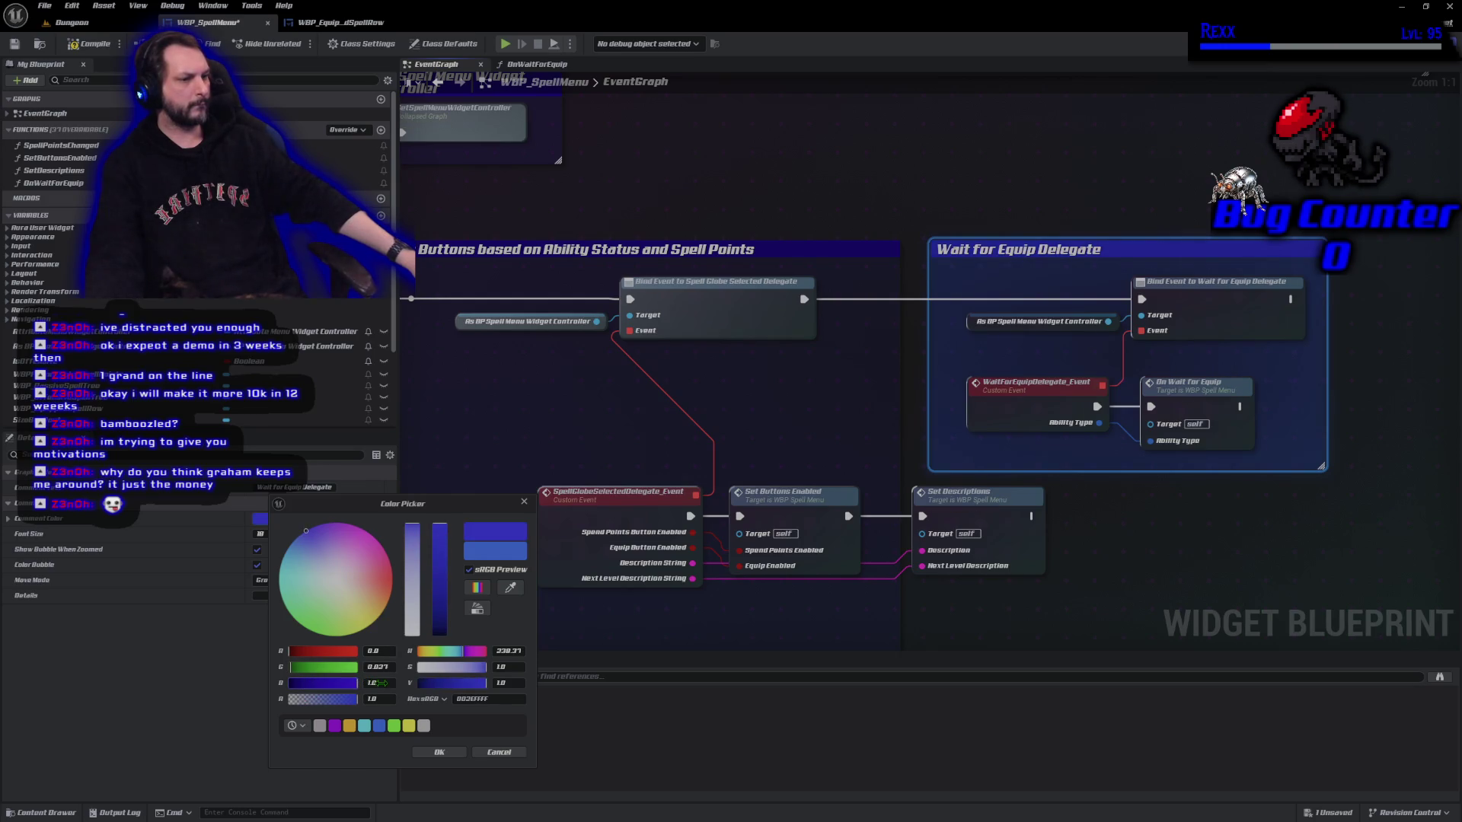
{"action": "mouse_move", "coordinate": [357, 683]}
{"action": "left_mouse_down"}
{"action": "mouse_move", "coordinate": [302, 682]}
{"action": "mouse_move", "coordinate": [381, 692]}
{"action": "left_mouse_up"}
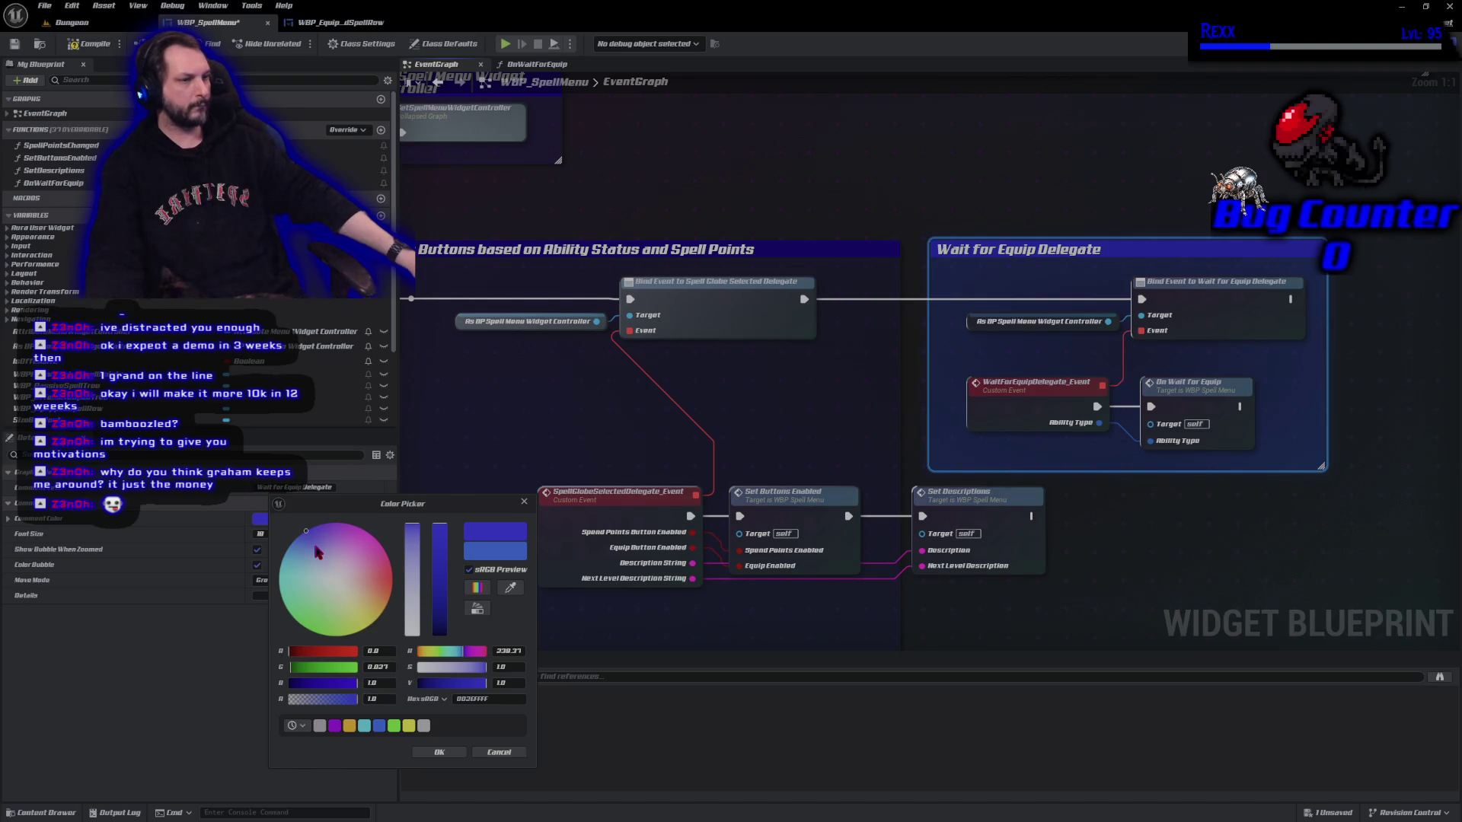
{"action": "left_click_drag", "start_coordinate": [312, 532], "coordinate": [307, 531]}
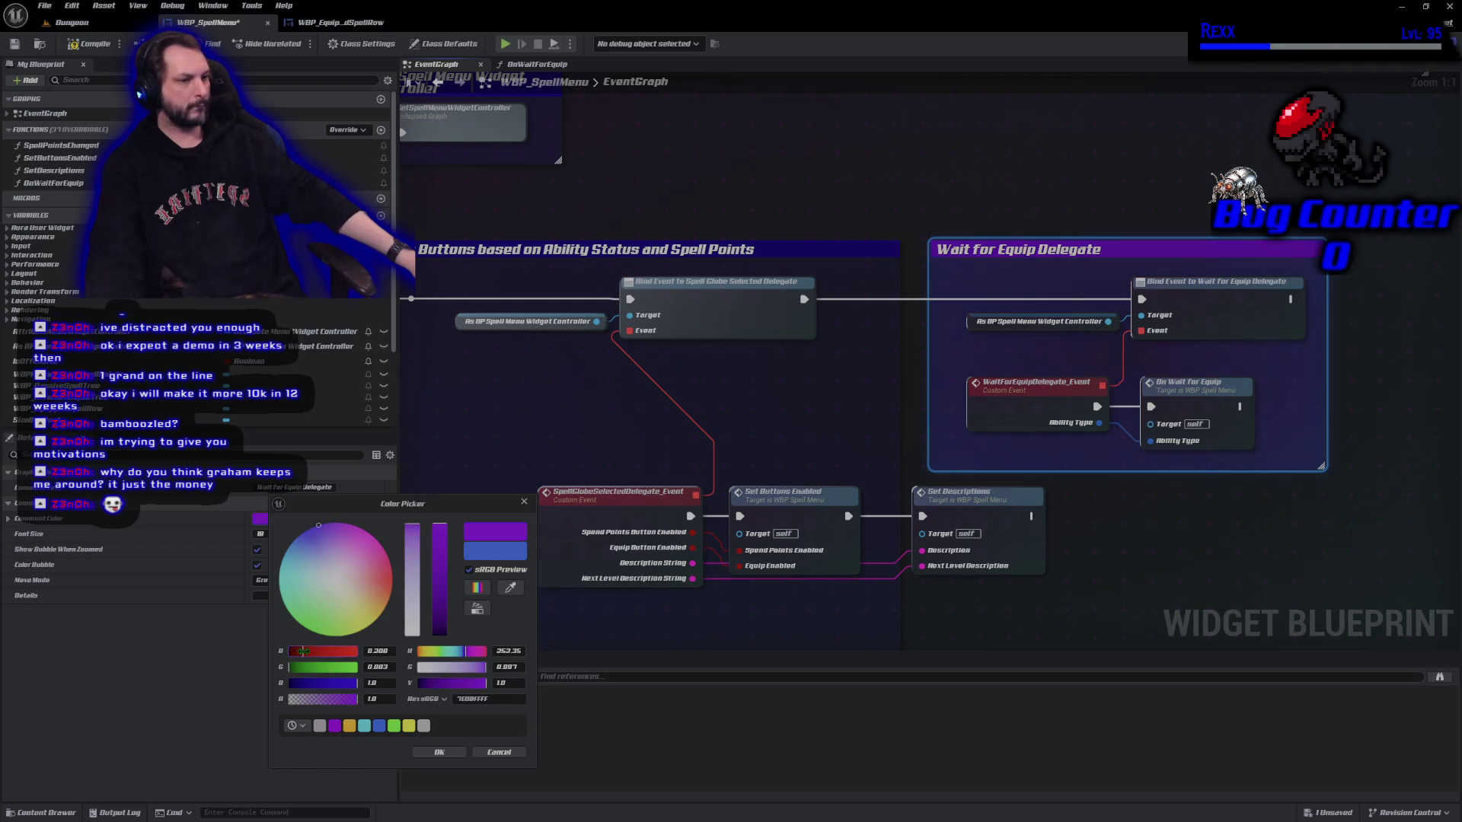
{"action": "left_click_drag", "start_coordinate": [299, 675], "coordinate": [251, 666]}
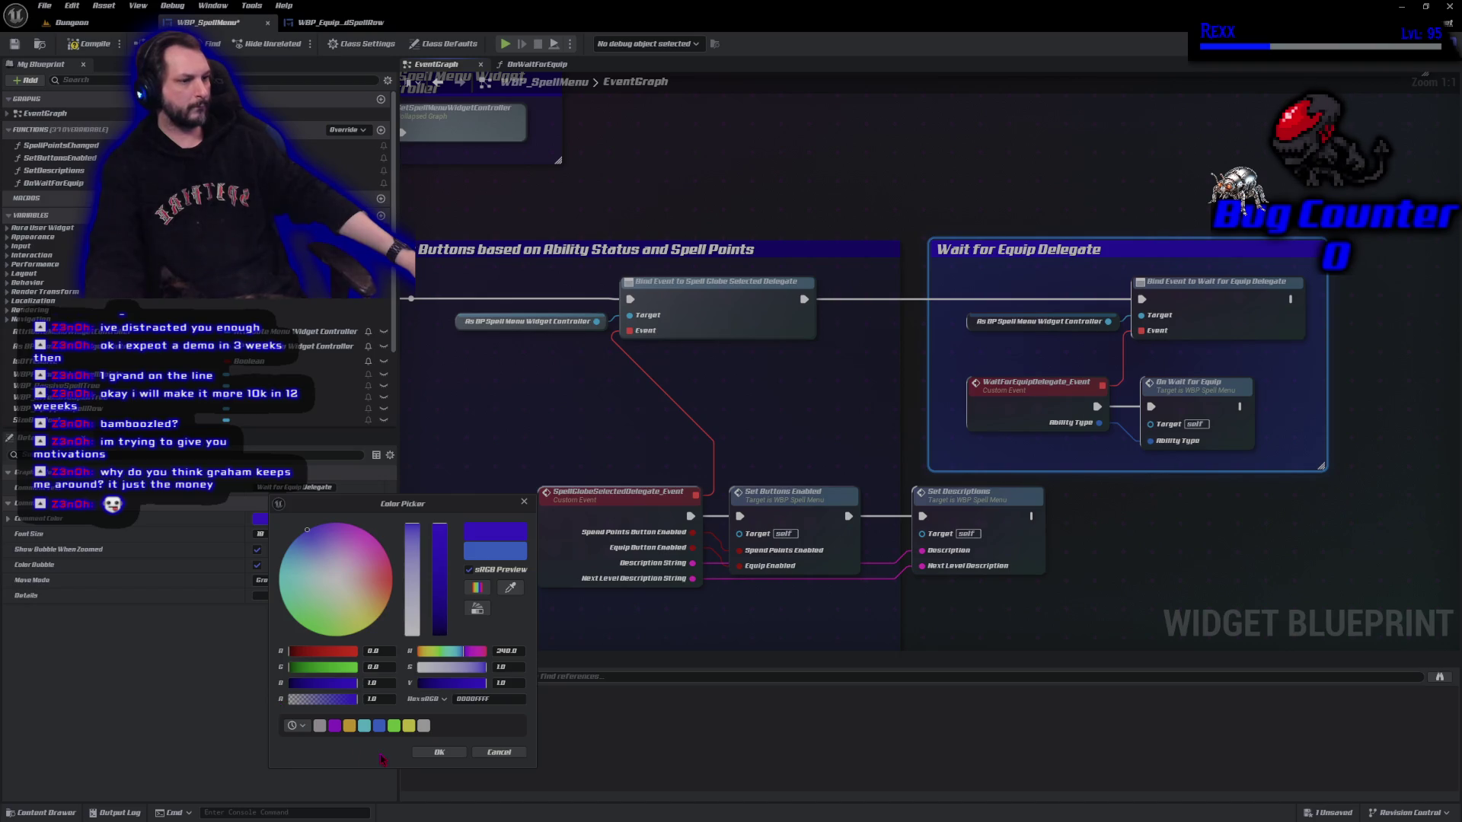
{"action": "left_click", "coordinate": [439, 752]}
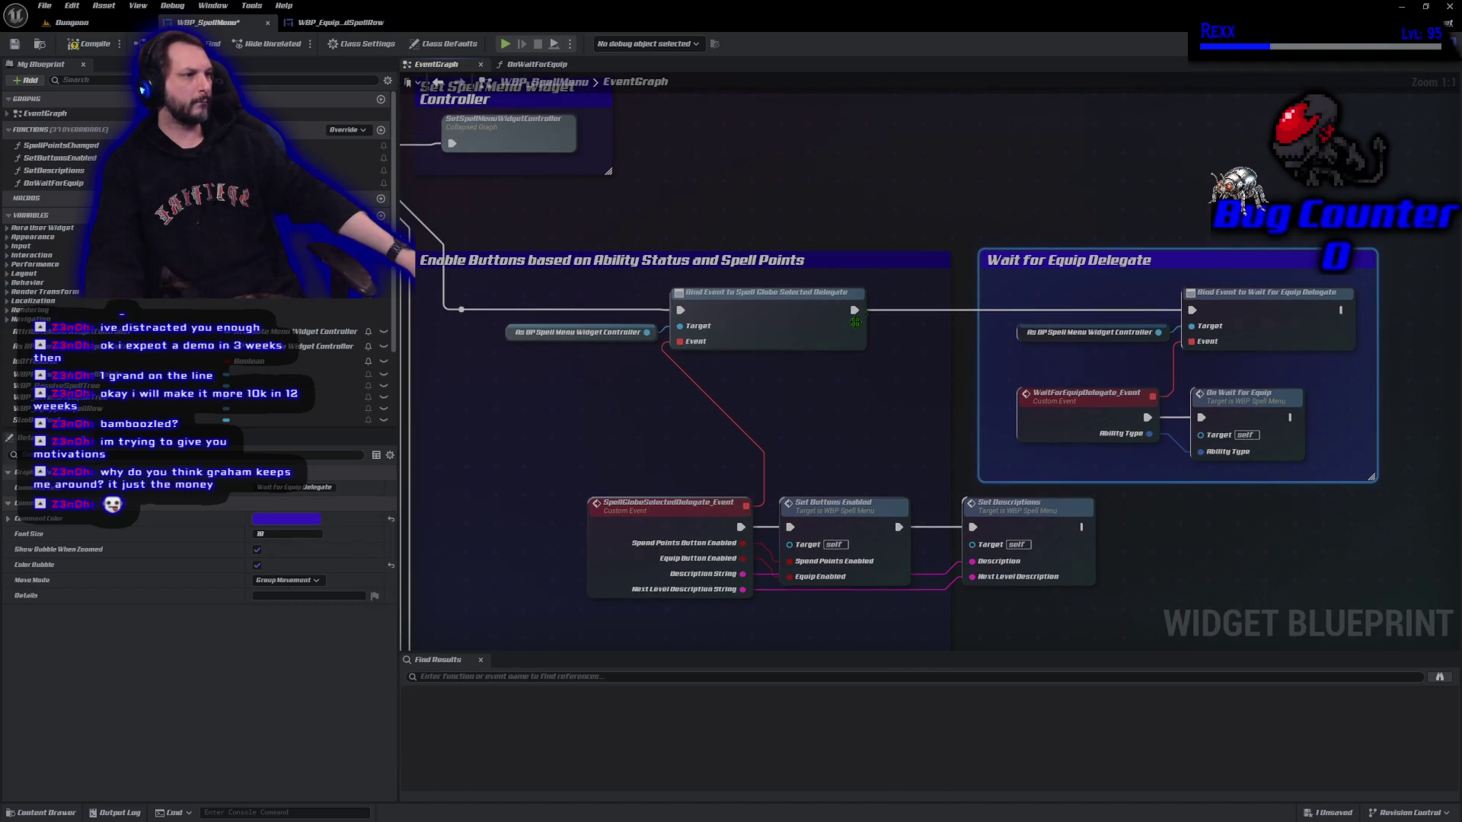
Match the Enable Buttons comment by setting blue to 0.307, then compile the blueprint.
{"action": "left_click", "coordinate": [875, 260]}
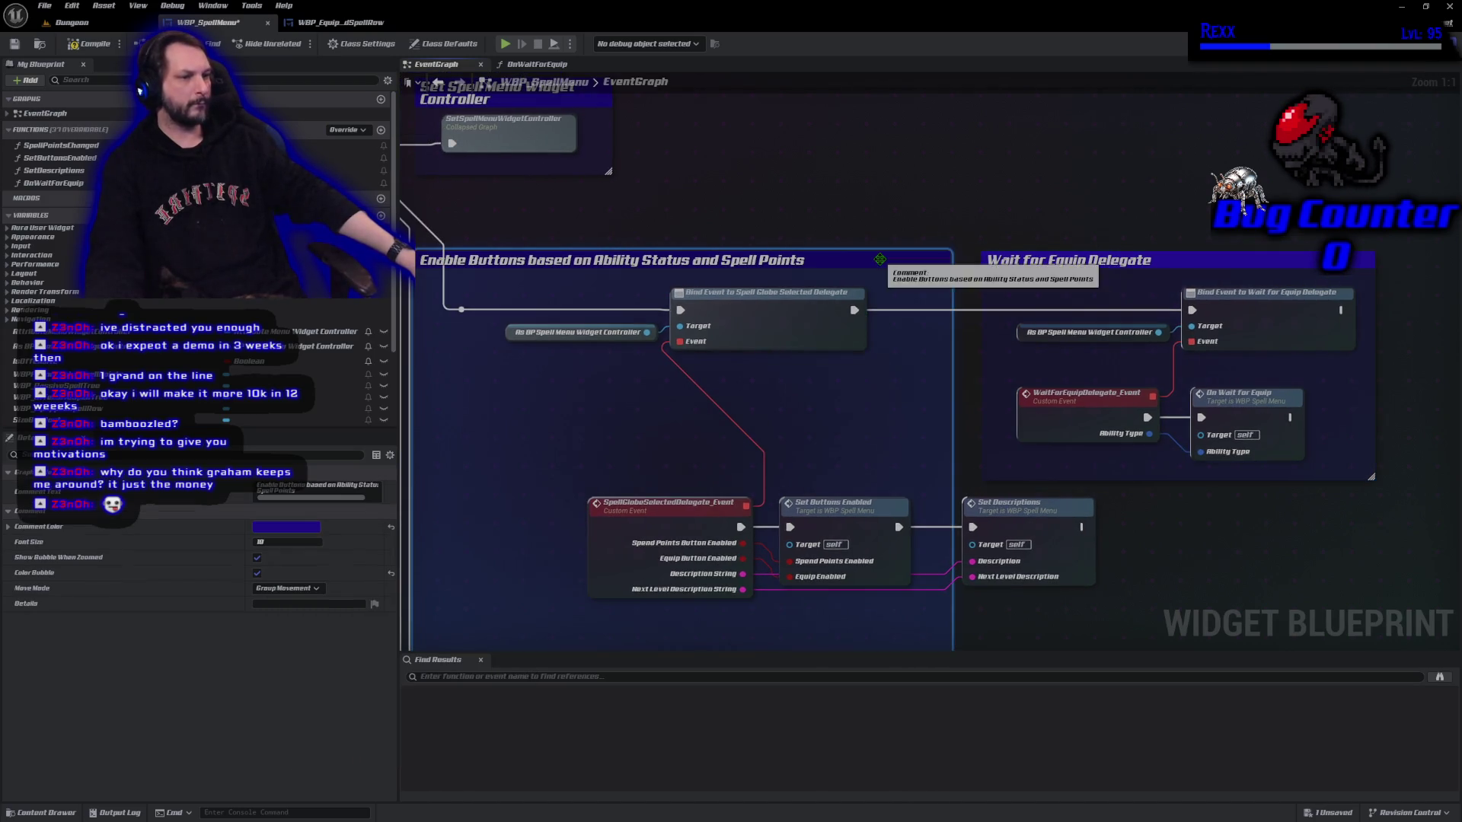
{"action": "left_click", "coordinate": [302, 529]}
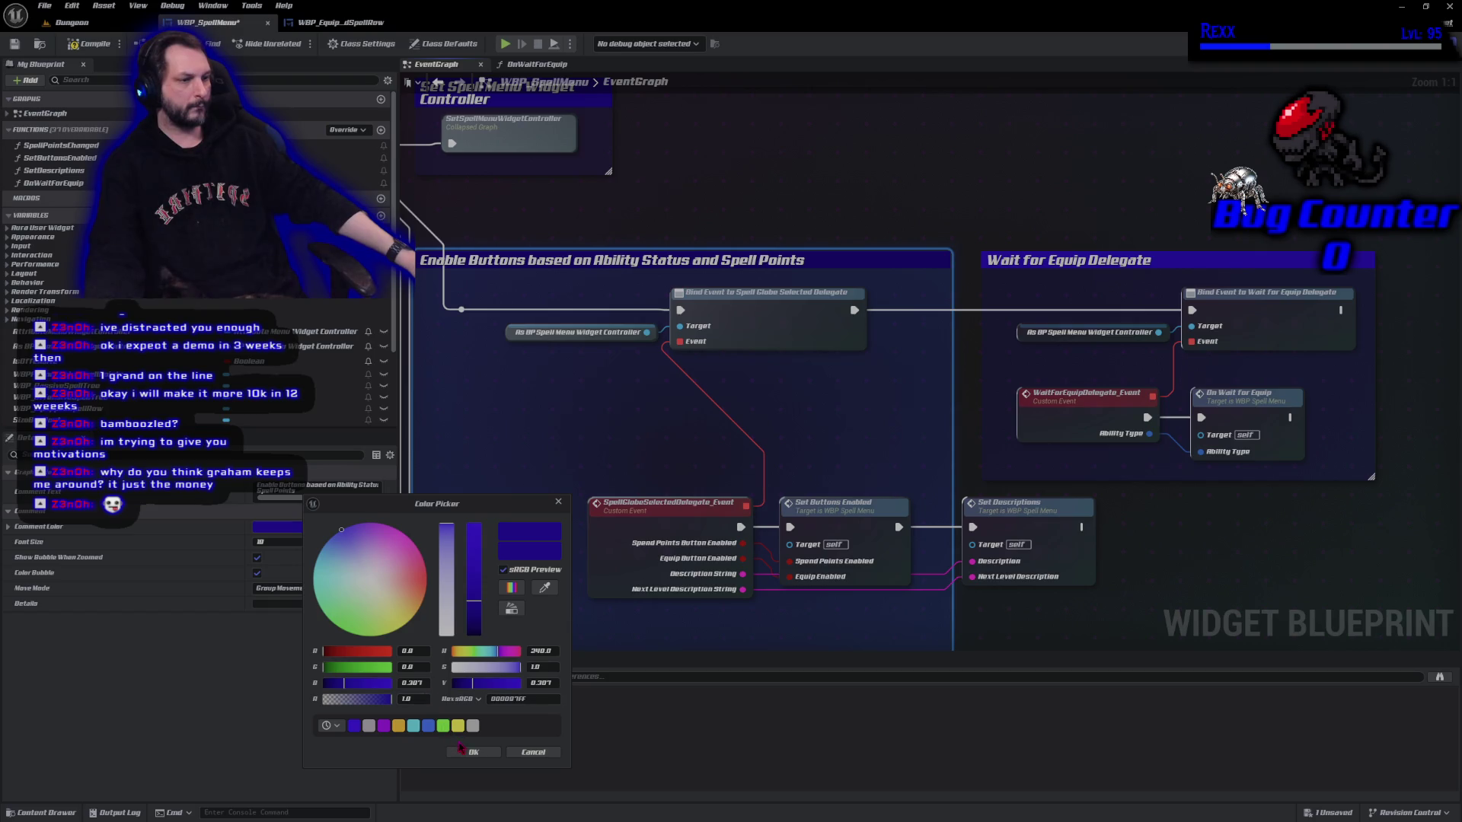
{"action": "left_click", "coordinate": [533, 752]}
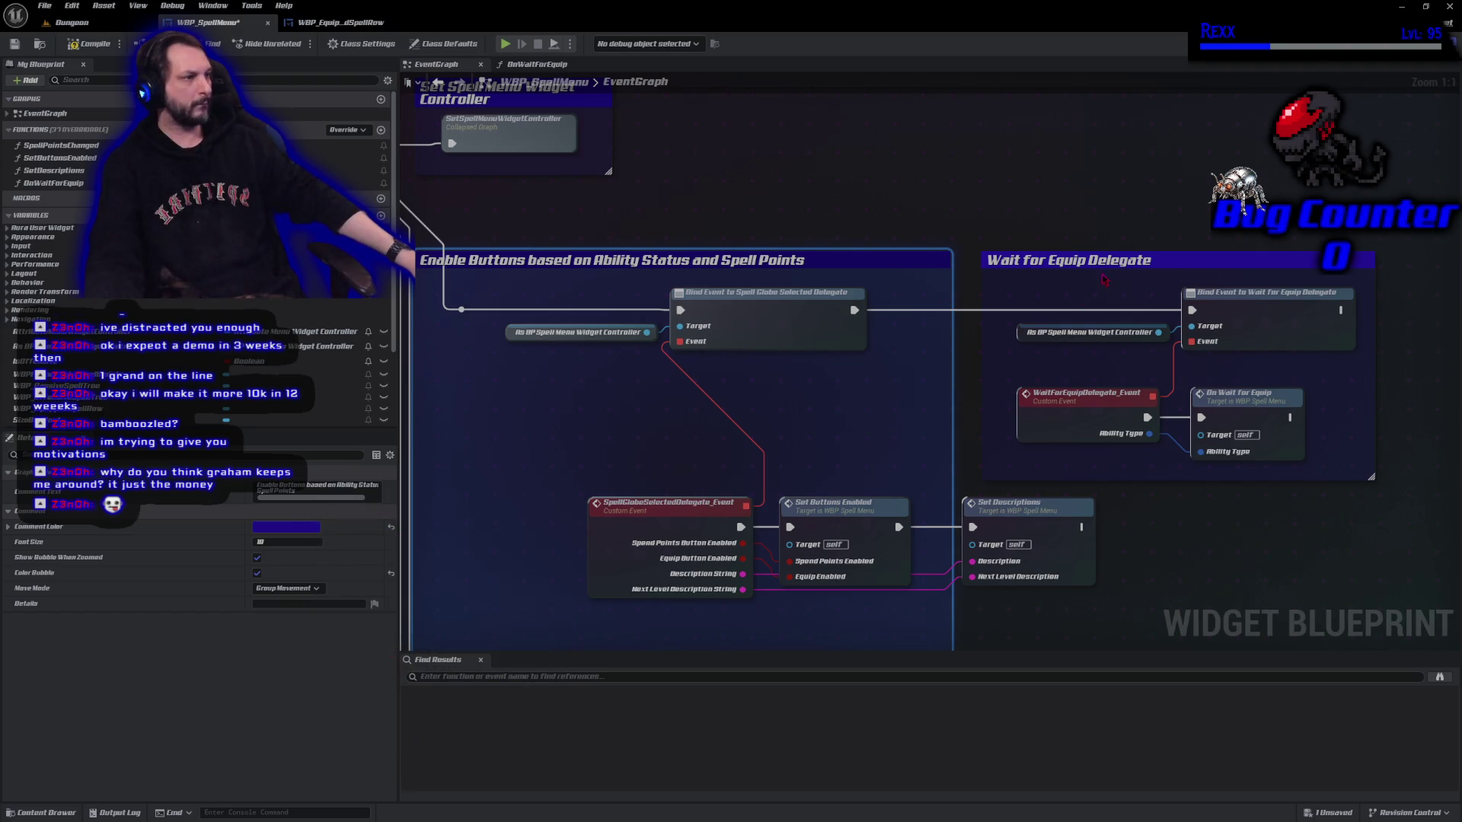
{"action": "left_click", "coordinate": [1101, 259]}
{"action": "left_click", "coordinate": [287, 519]}
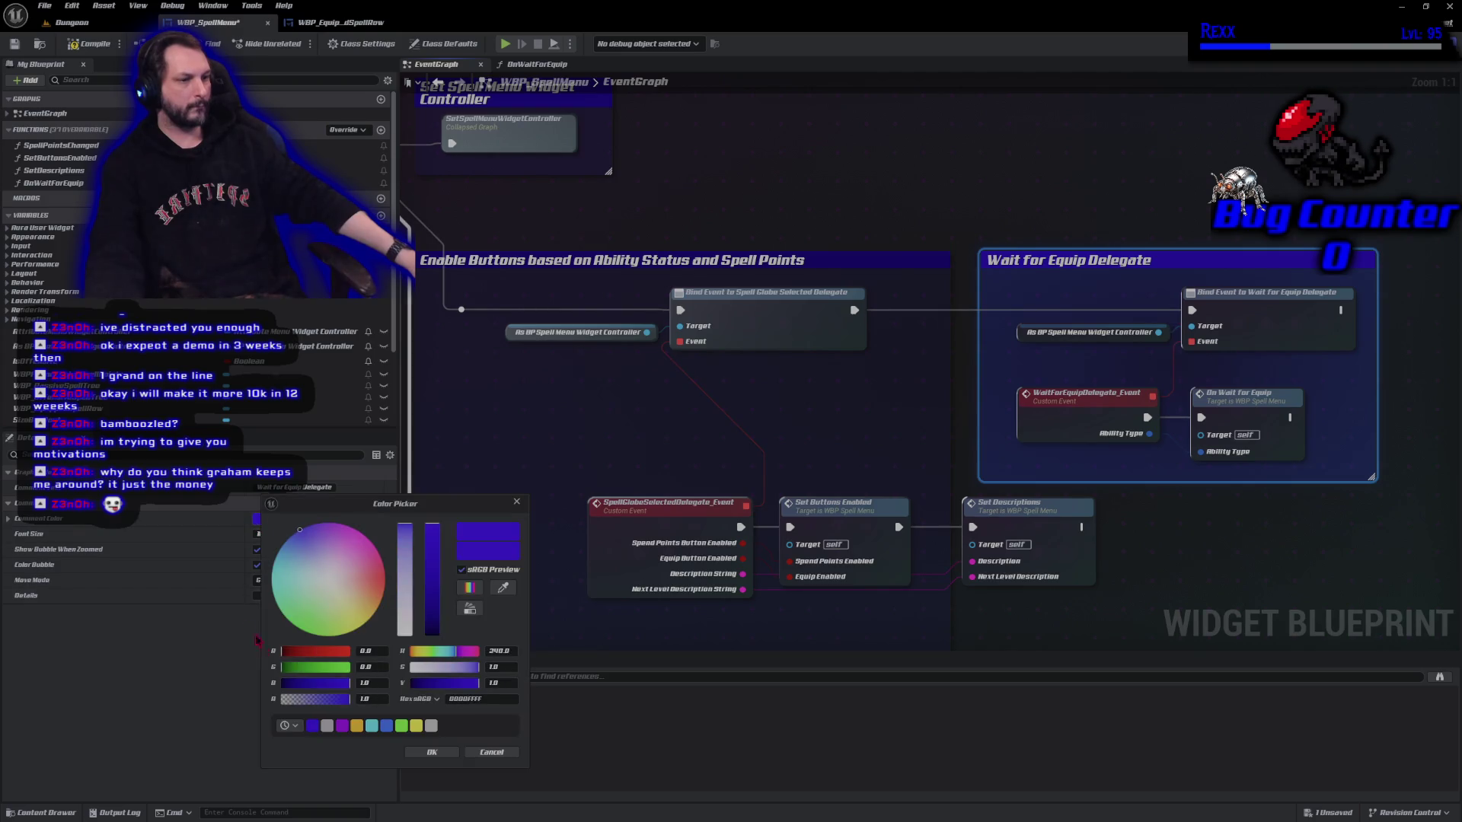
{"action": "type", "text": "0.30"}
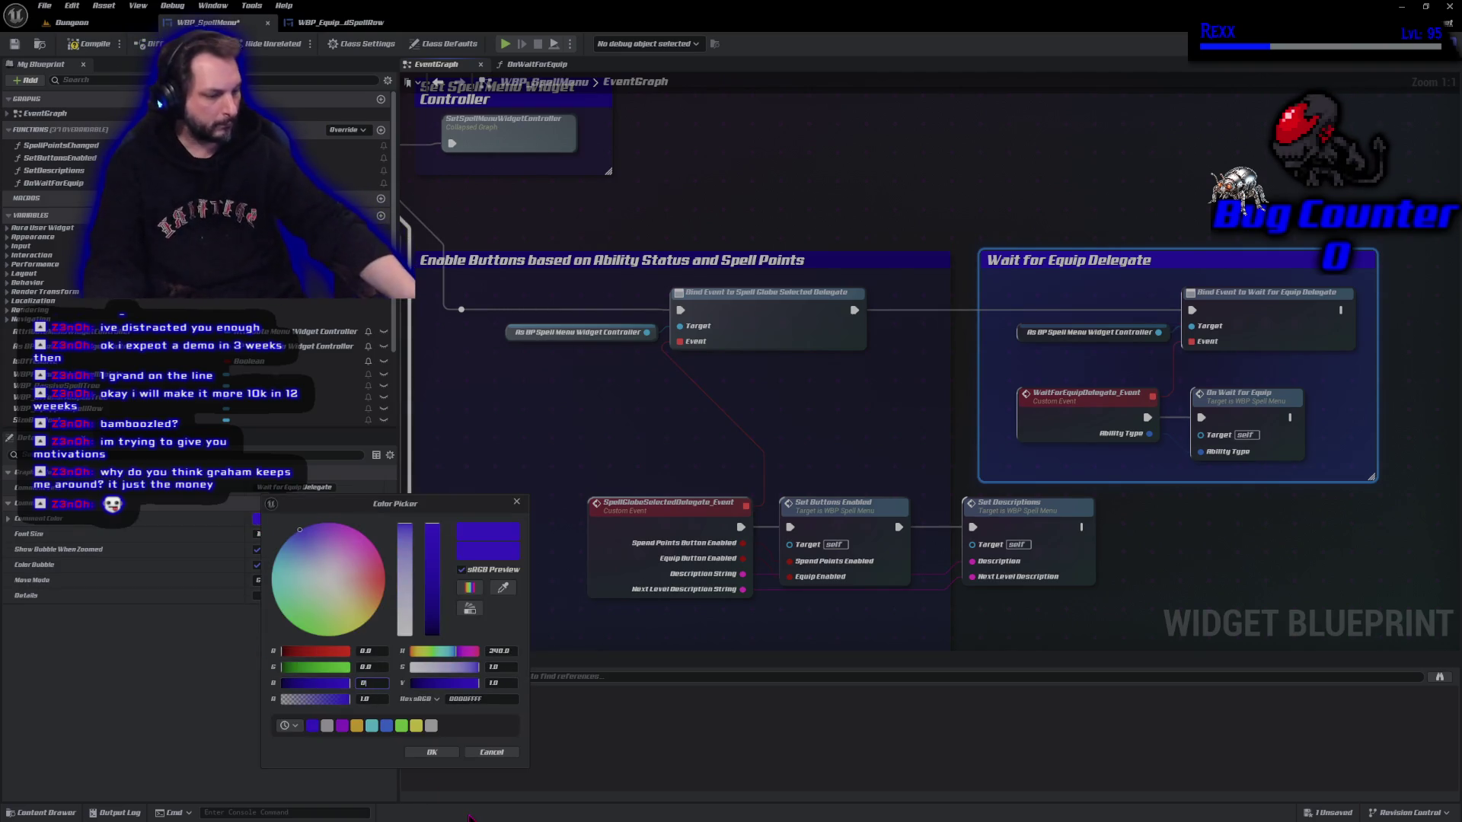
{"action": "type", "text": "7"}
{"action": "key", "text": "Return"}
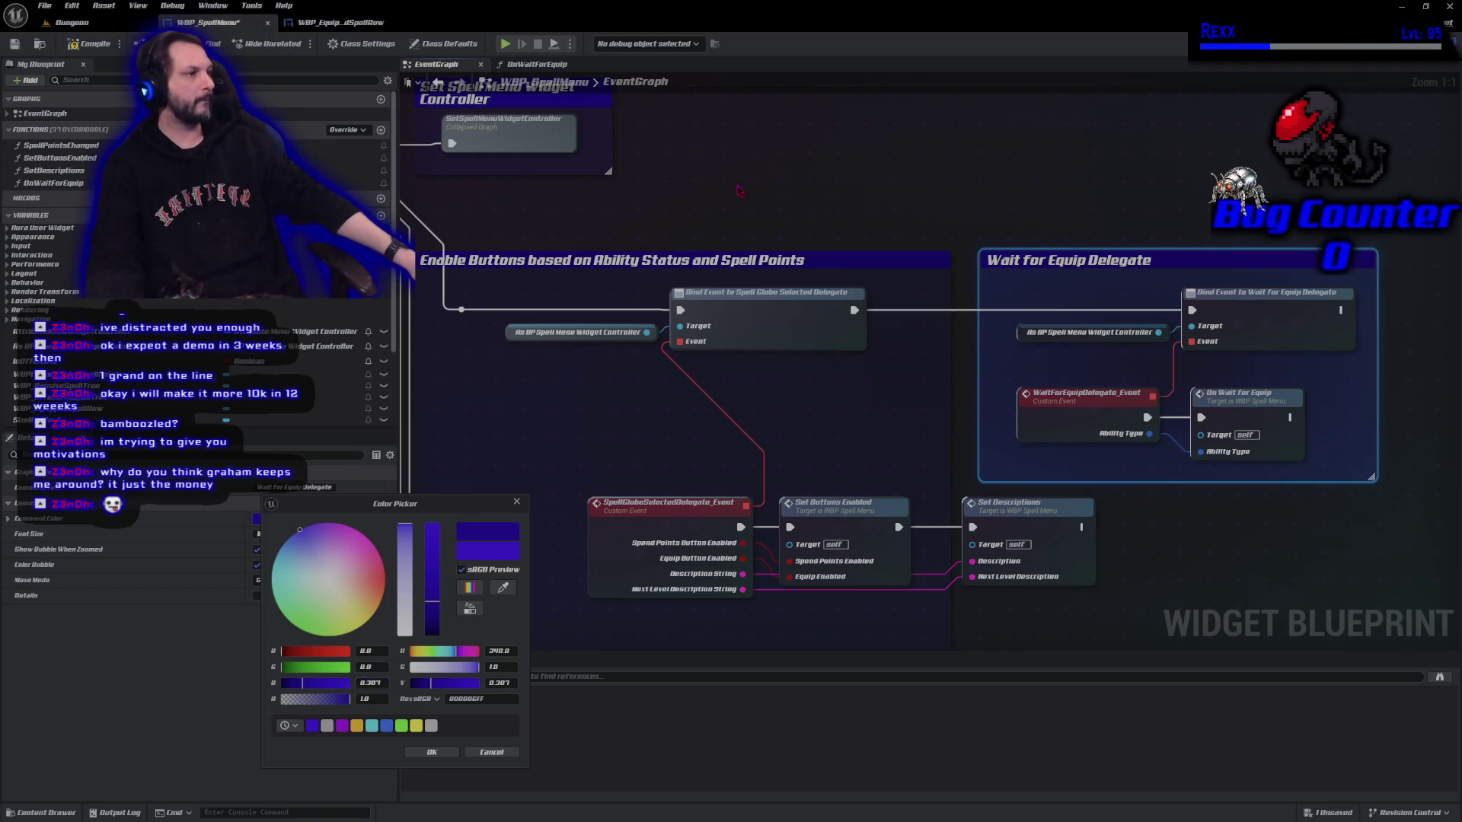
{"action": "left_click", "coordinate": [738, 192]}
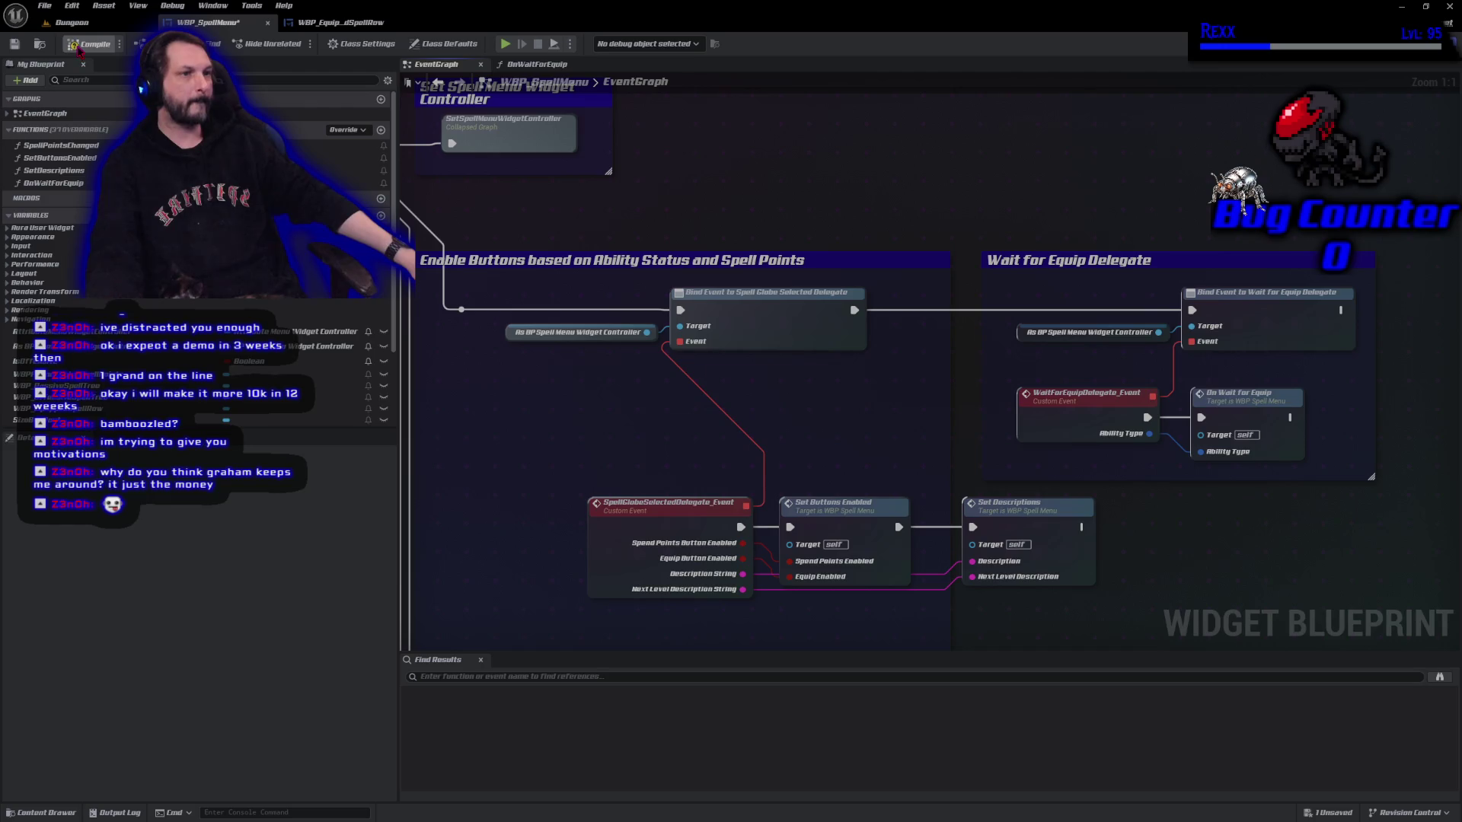
{"action": "left_click", "coordinate": [78, 47]}
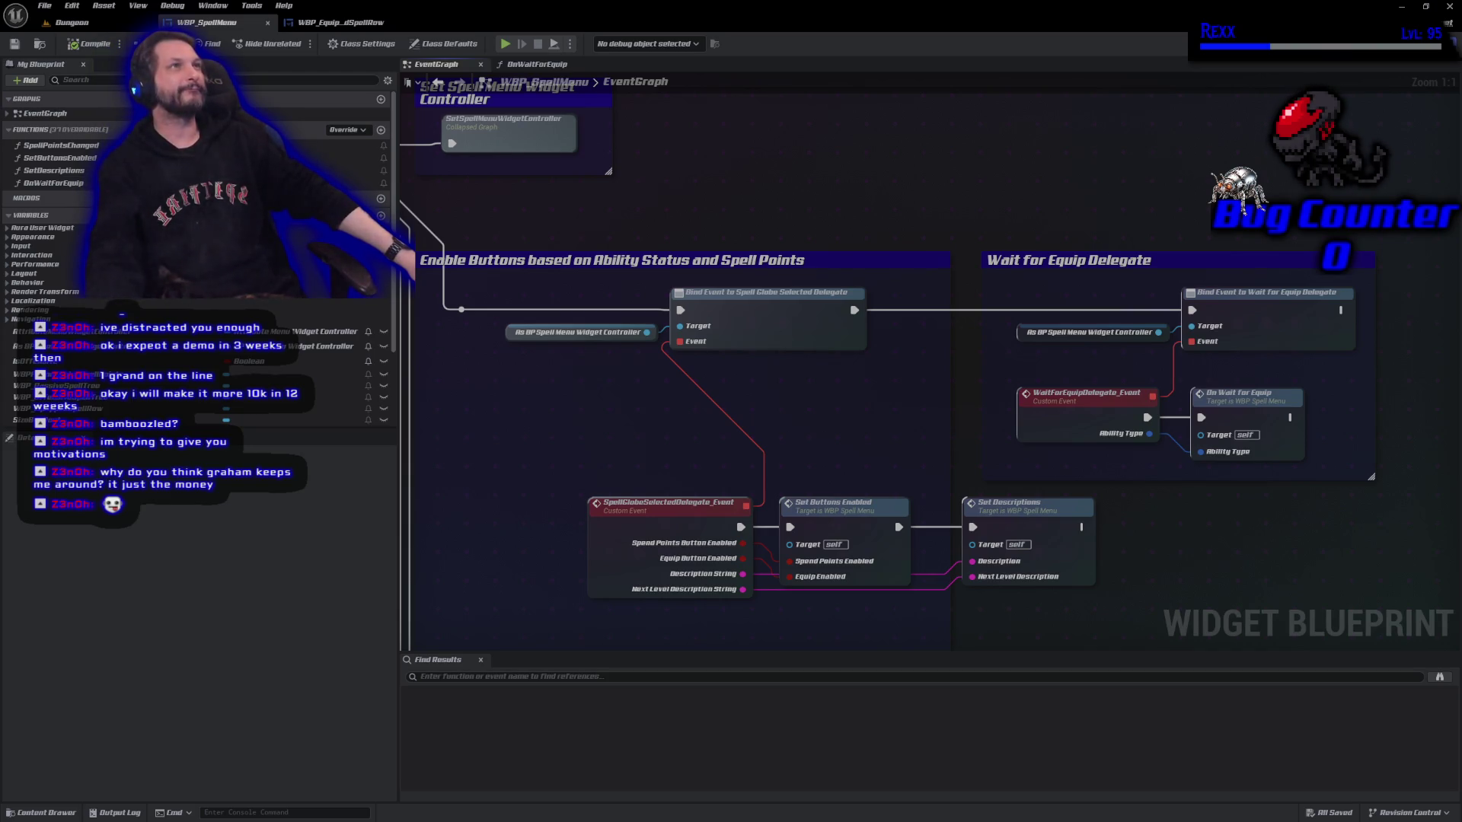
{"action": "scroll", "coordinate": [769, 481], "scroll_direction": "down", "scroll_amount": 4}
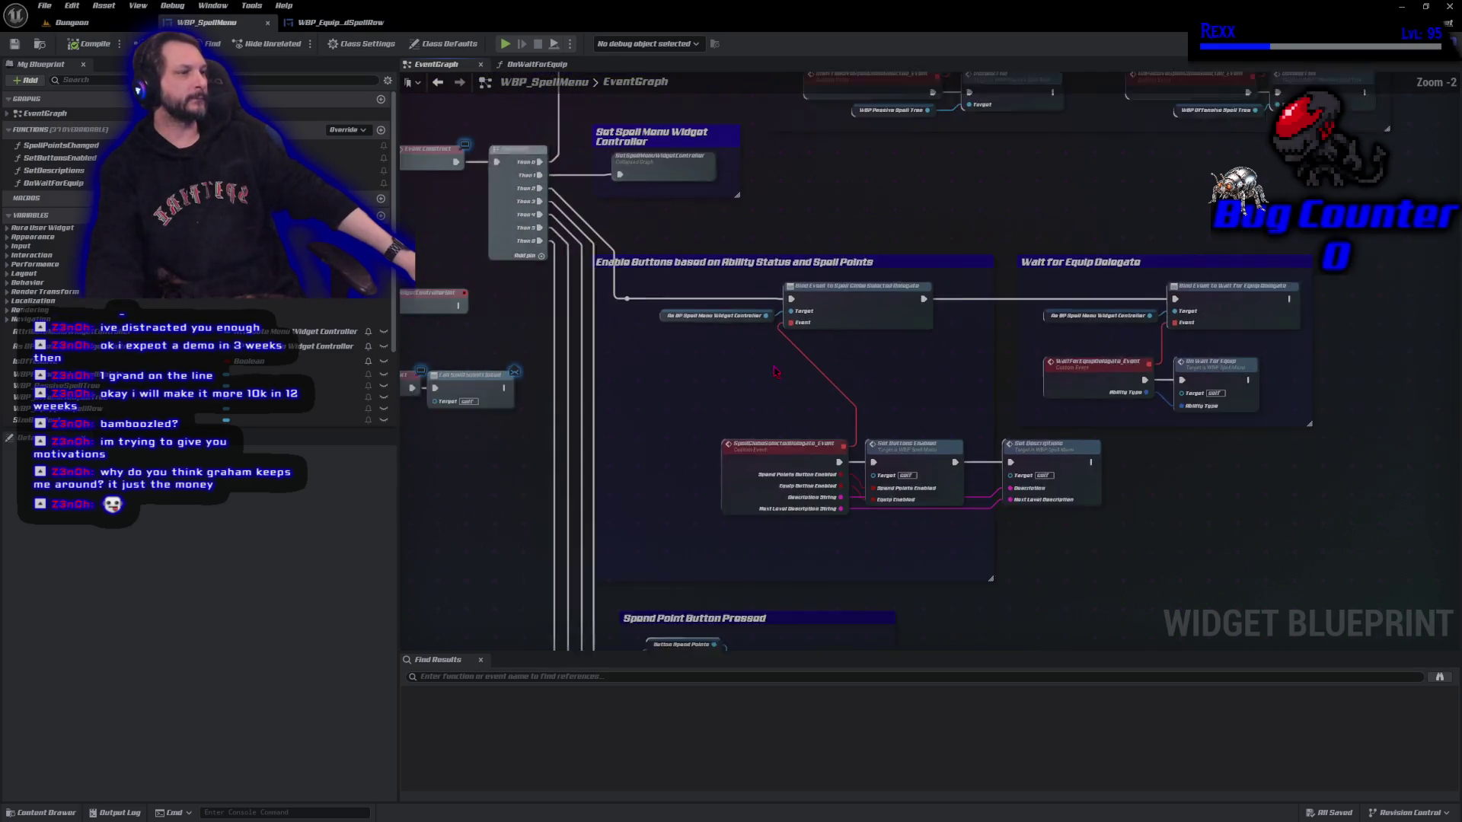
Drag the Button_Equip variable from My Blueprint into the EventGraph as a Get node.
{"action": "scroll", "coordinate": [769, 481], "scroll_direction": "up", "scroll_amount": 4}
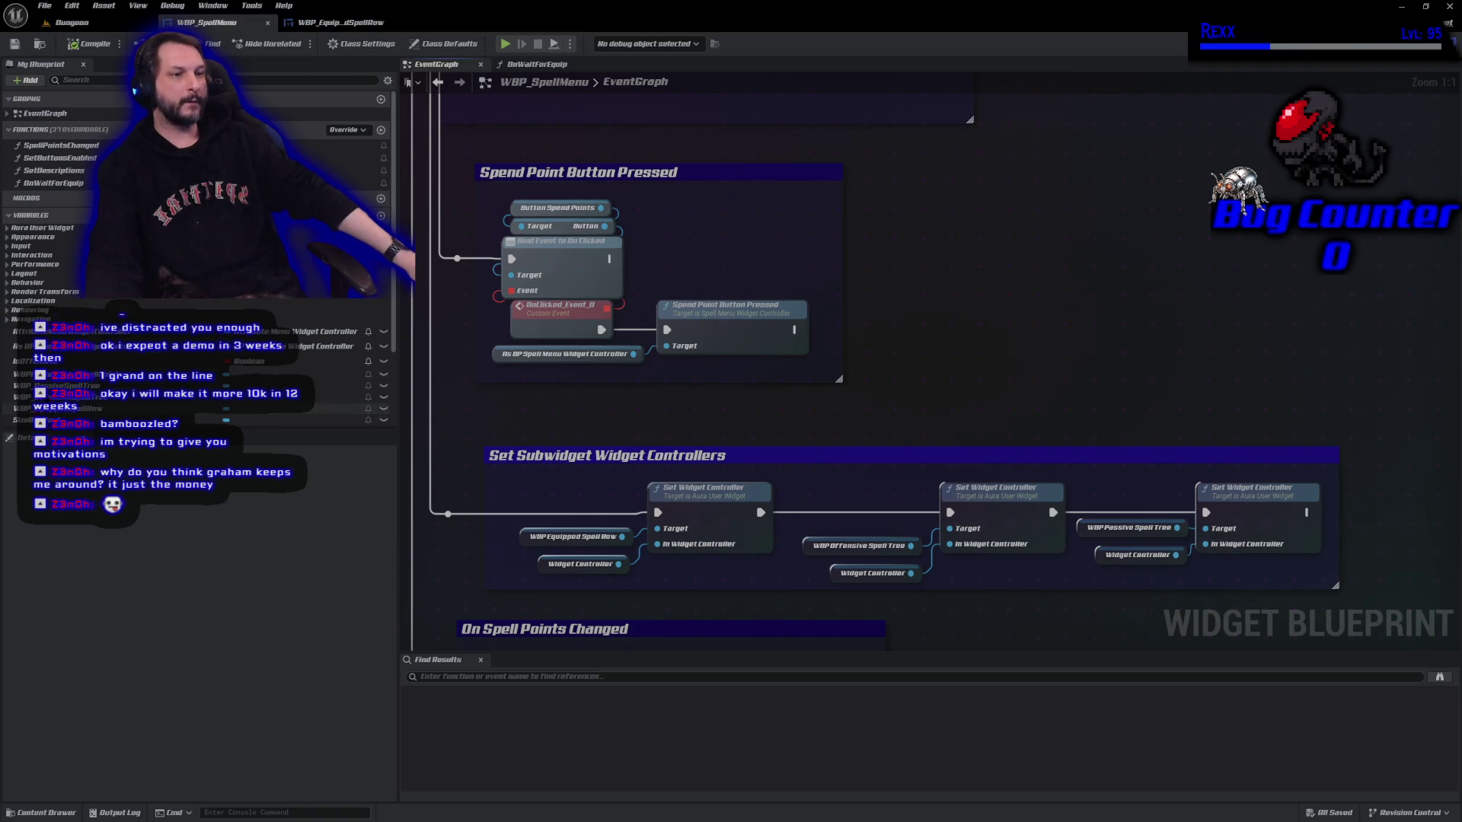
{"action": "scroll", "coordinate": [132, 91], "scroll_direction": "down", "scroll_amount": 1}
{"action": "scroll", "coordinate": [133, 90], "scroll_direction": "down", "scroll_amount": 5}
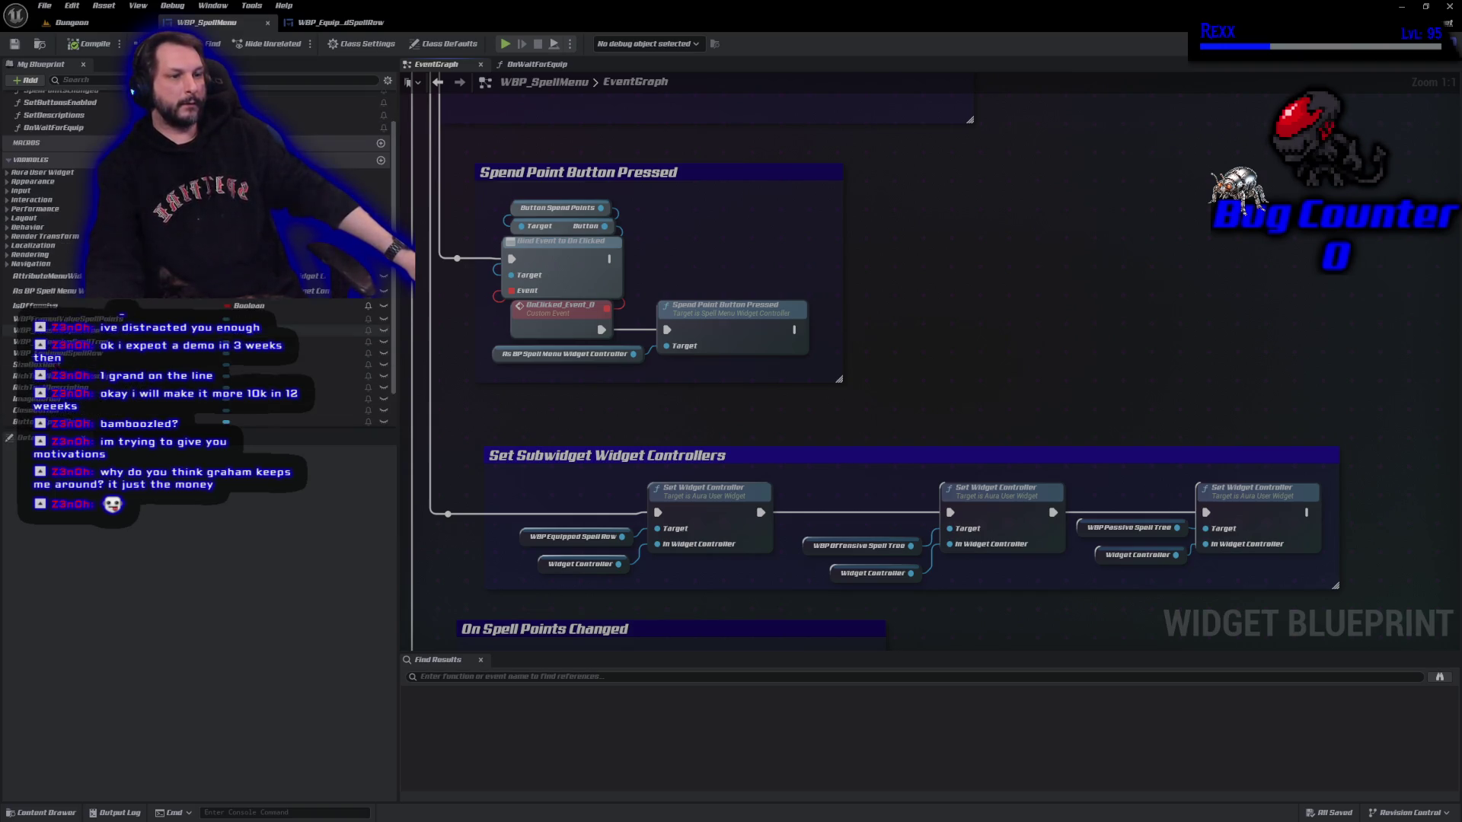
{"action": "mouse_move", "coordinate": [31, 387]}
{"action": "left_mouse_down"}
{"action": "mouse_move", "coordinate": [989, 262]}
{"action": "mouse_move", "coordinate": [944, 217]}
{"action": "mouse_move", "coordinate": [871, 212]}
{"action": "left_mouse_up"}
{"action": "left_click", "coordinate": [943, 215]}
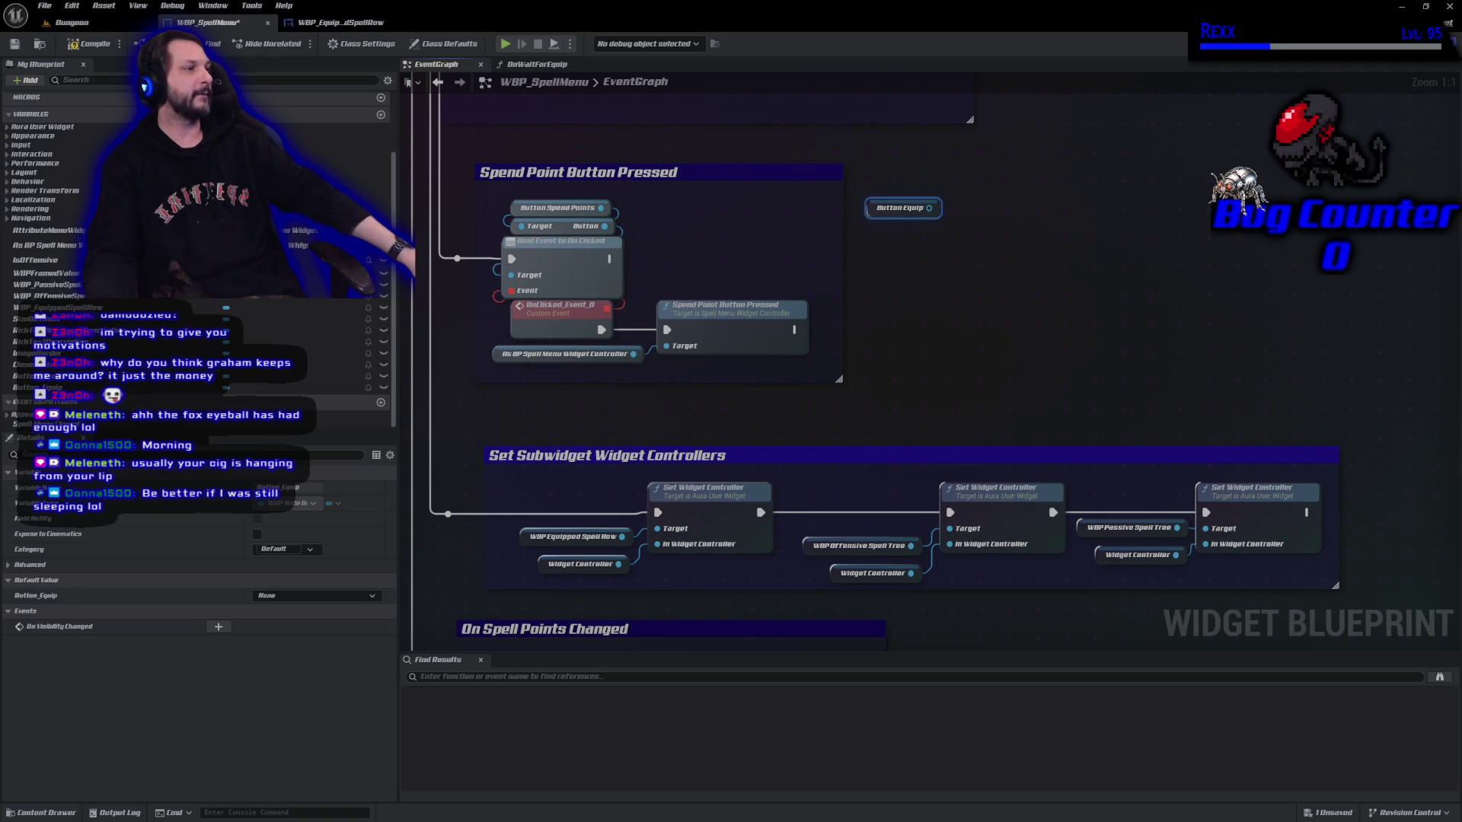
Add a Get Button node wired from Button Equip and compile.
{"action": "left_click_drag", "start_coordinate": [929, 208], "coordinate": [965, 224]}
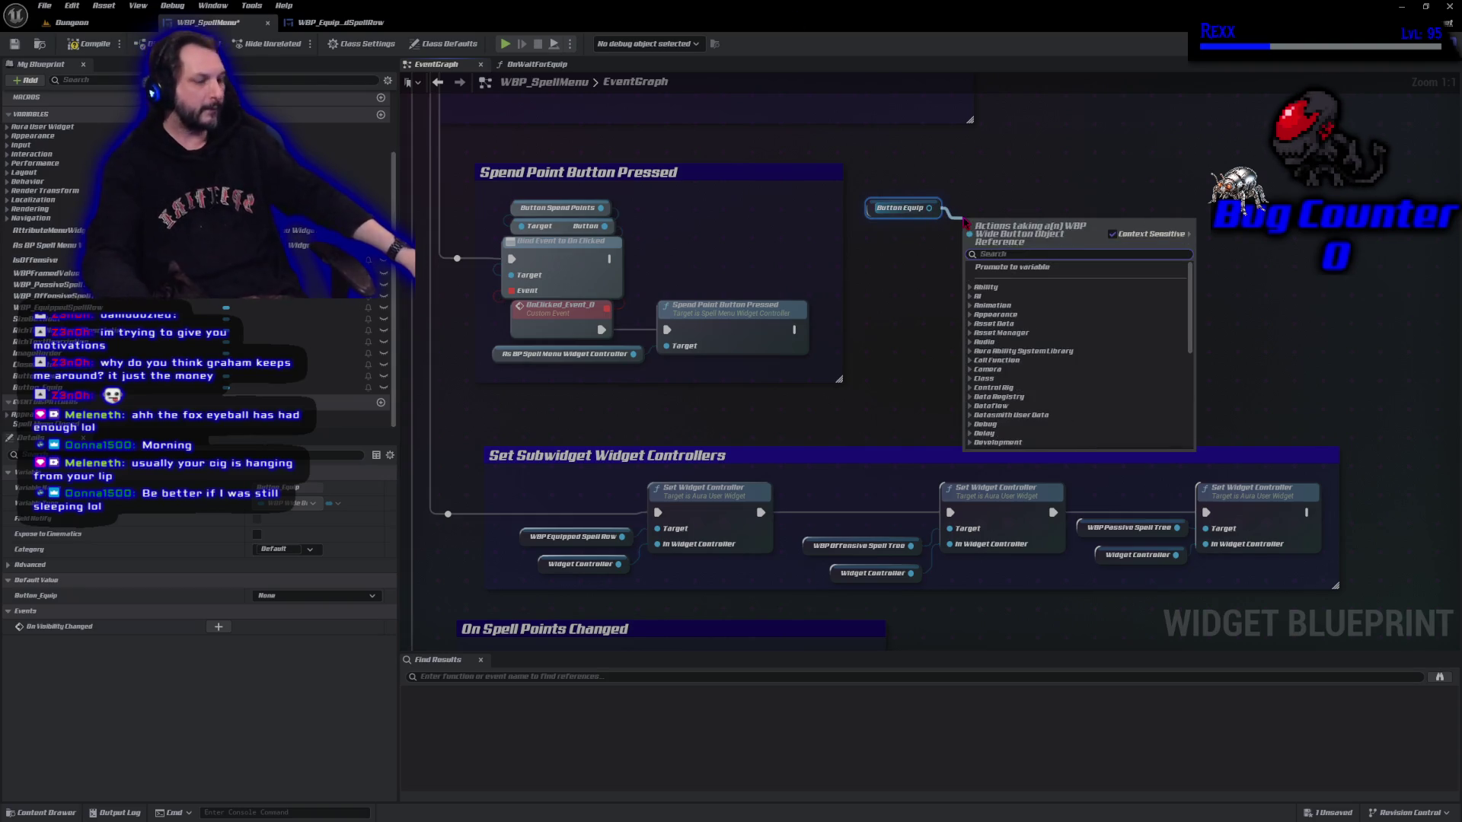
{"action": "type", "text": "get butt"}
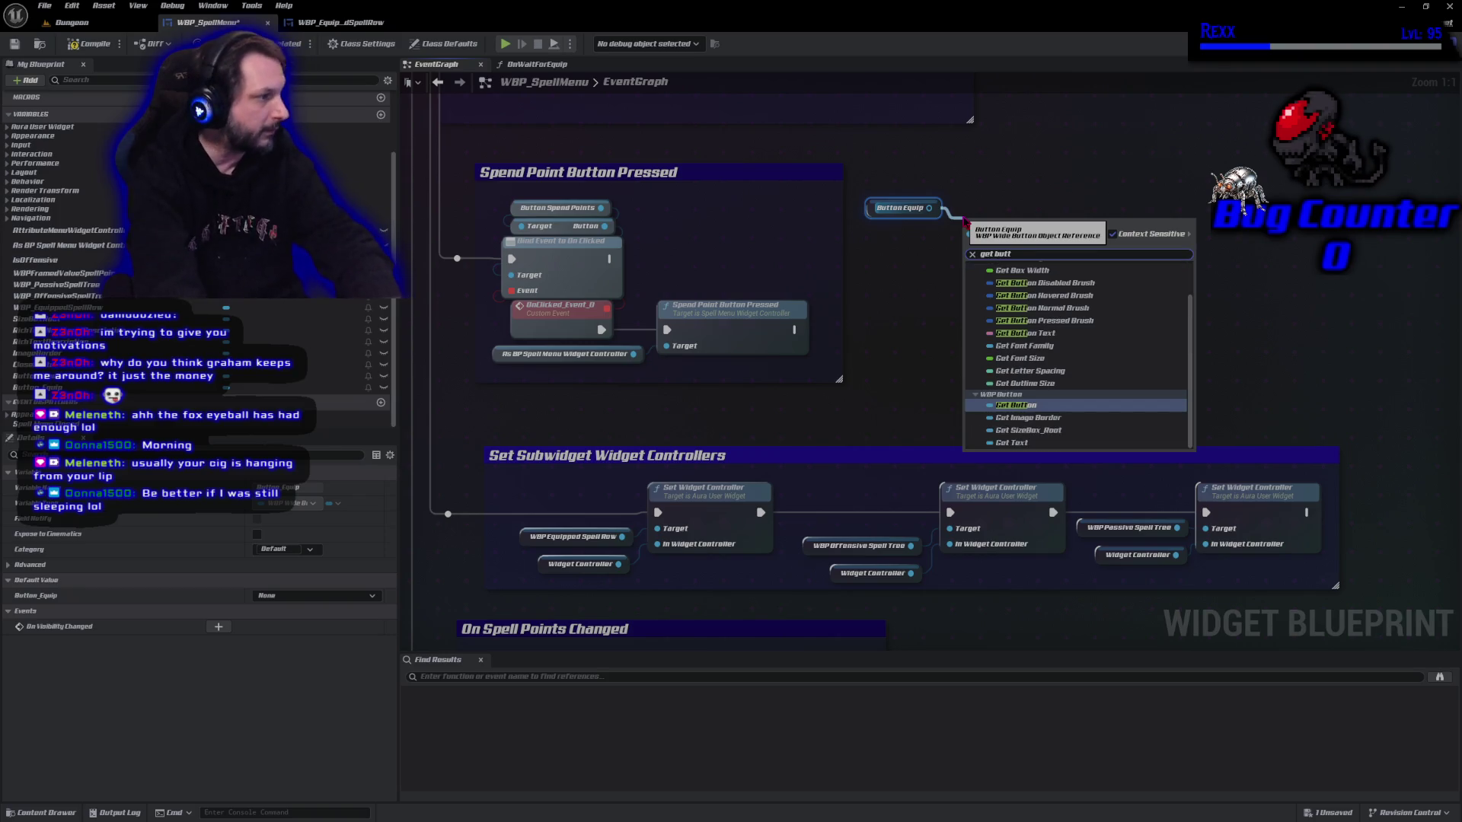
{"action": "key", "text": "Return"}
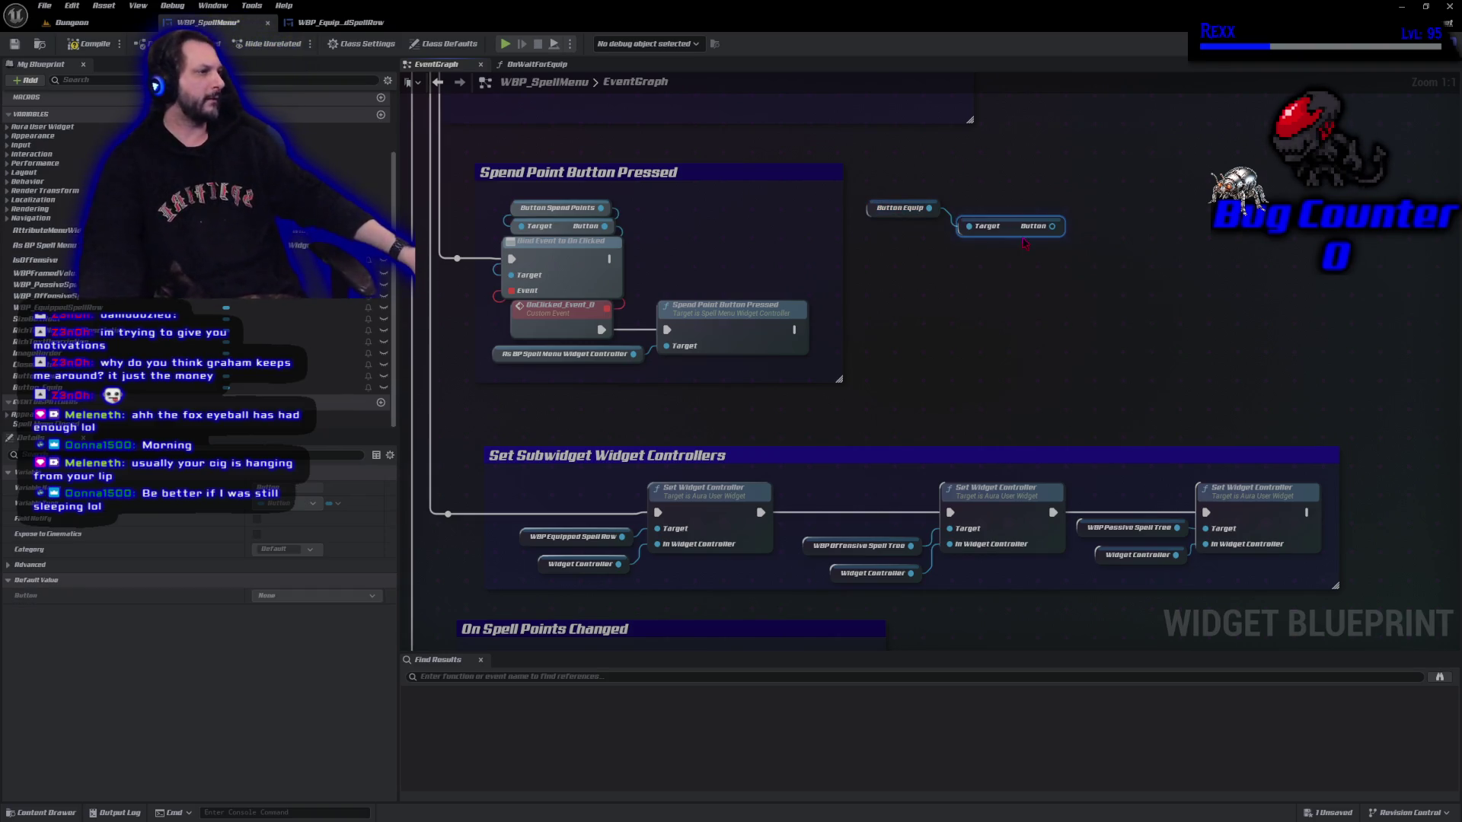
{"action": "left_click_drag", "start_coordinate": [1009, 233], "coordinate": [999, 215]}
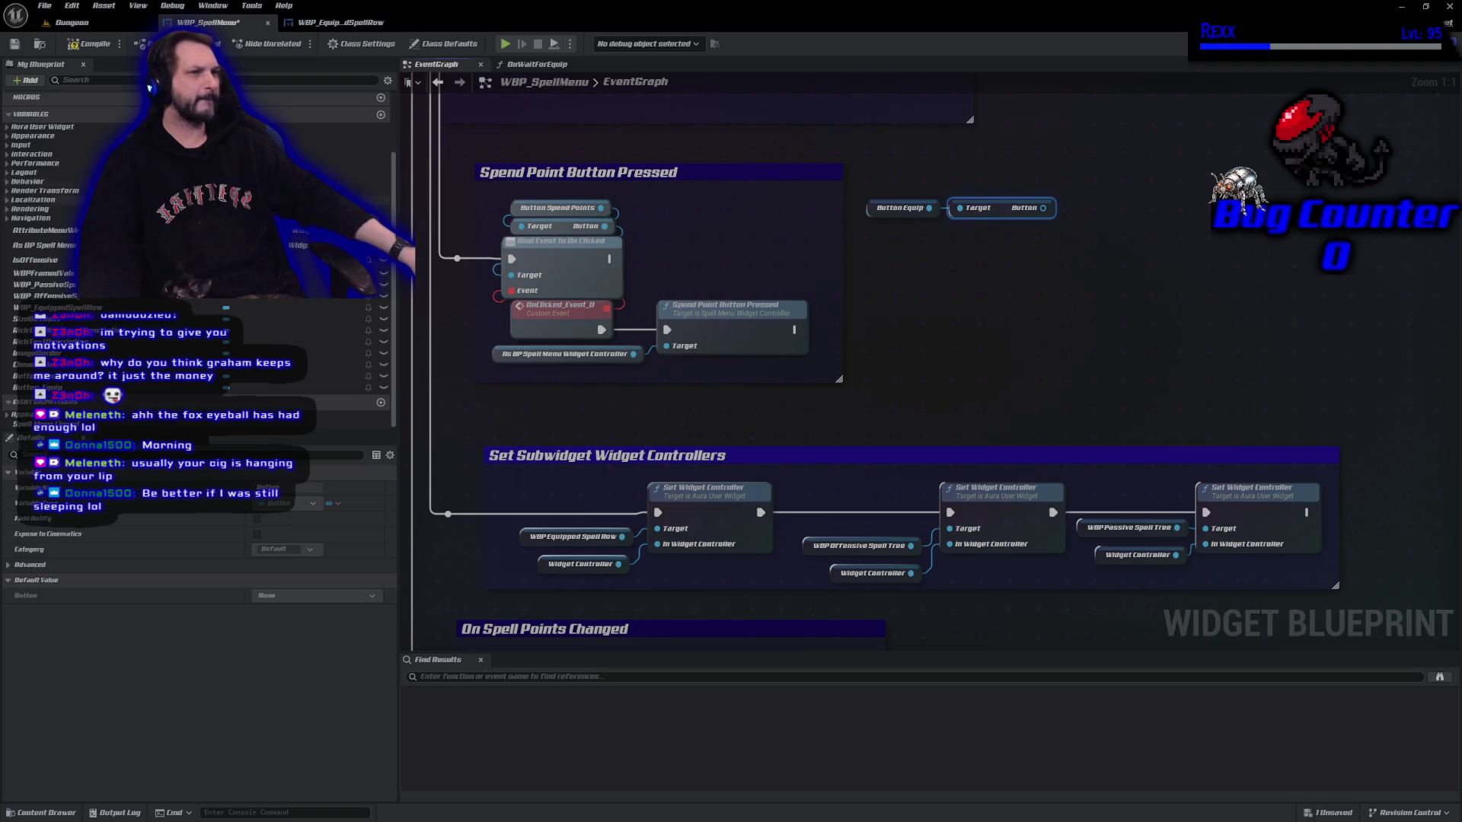
{"action": "left_click", "coordinate": [86, 44]}
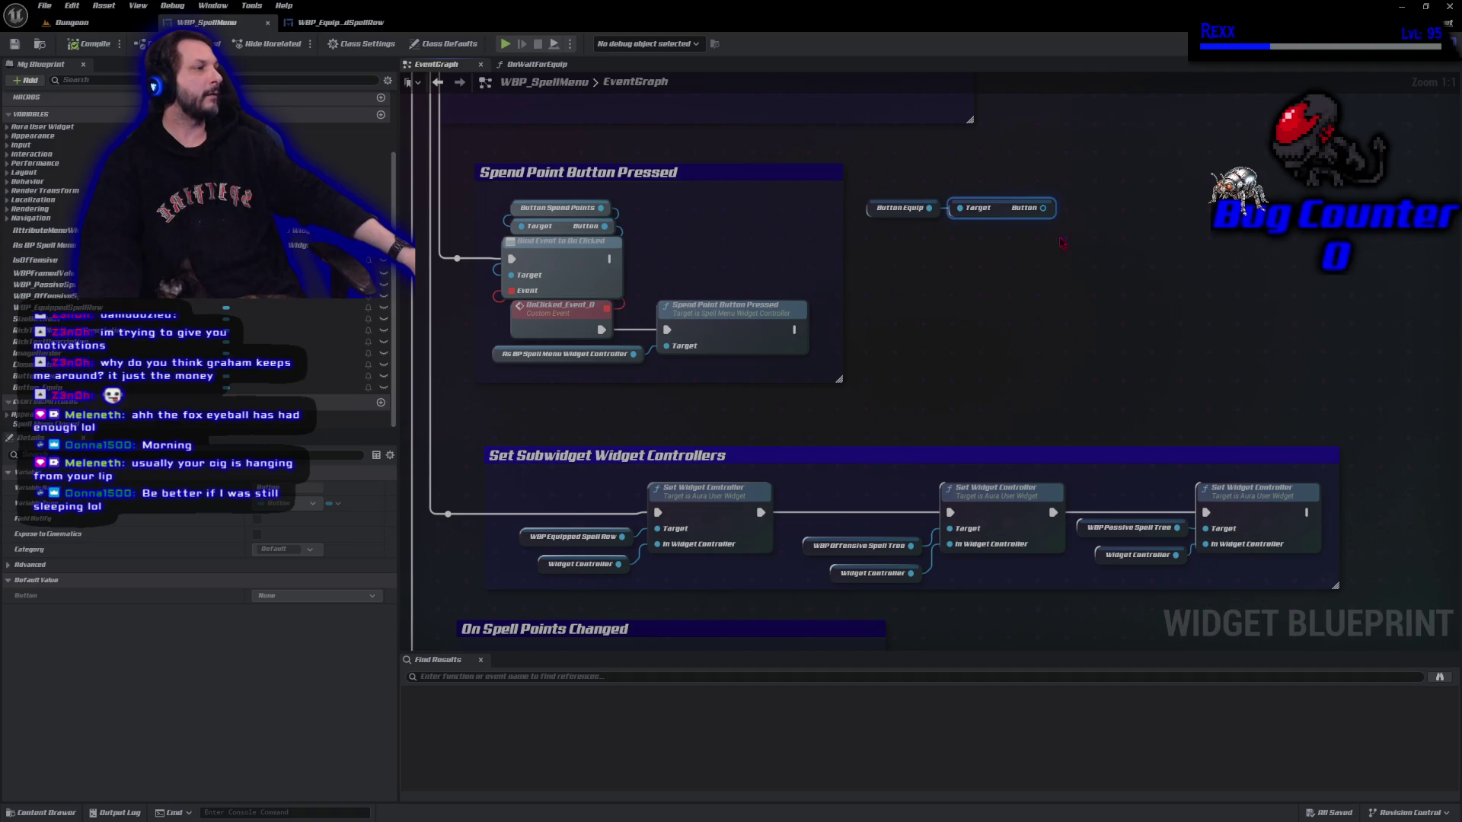
Add an On Clicked binding with new custom event OnClicked_Event_1, chained after the Spend Point binding.
{"action": "left_click_drag", "start_coordinate": [1043, 206], "coordinate": [1085, 220]}
{"action": "type", "text": "assign"}
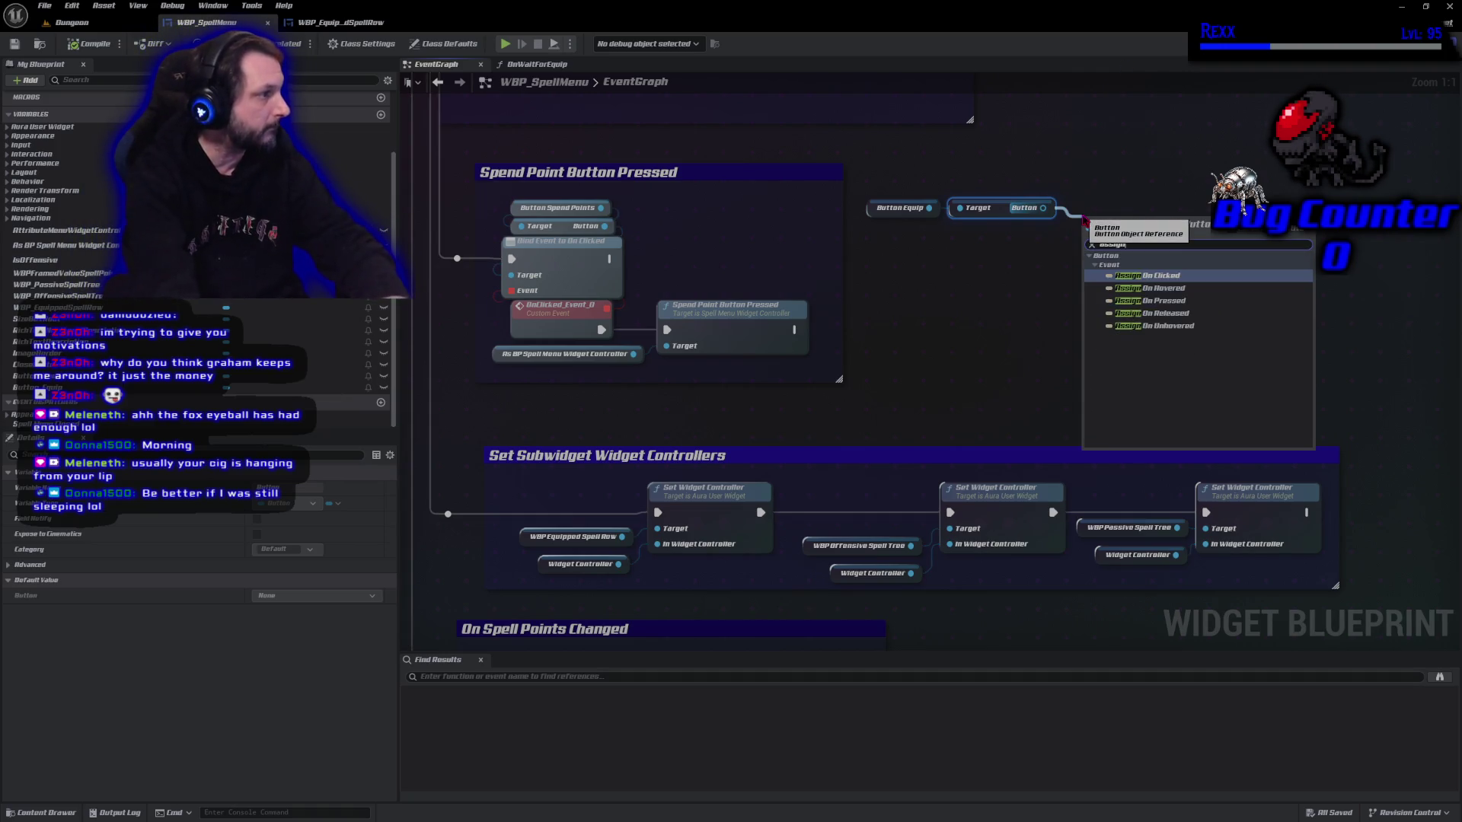
{"action": "key", "text": "Return"}
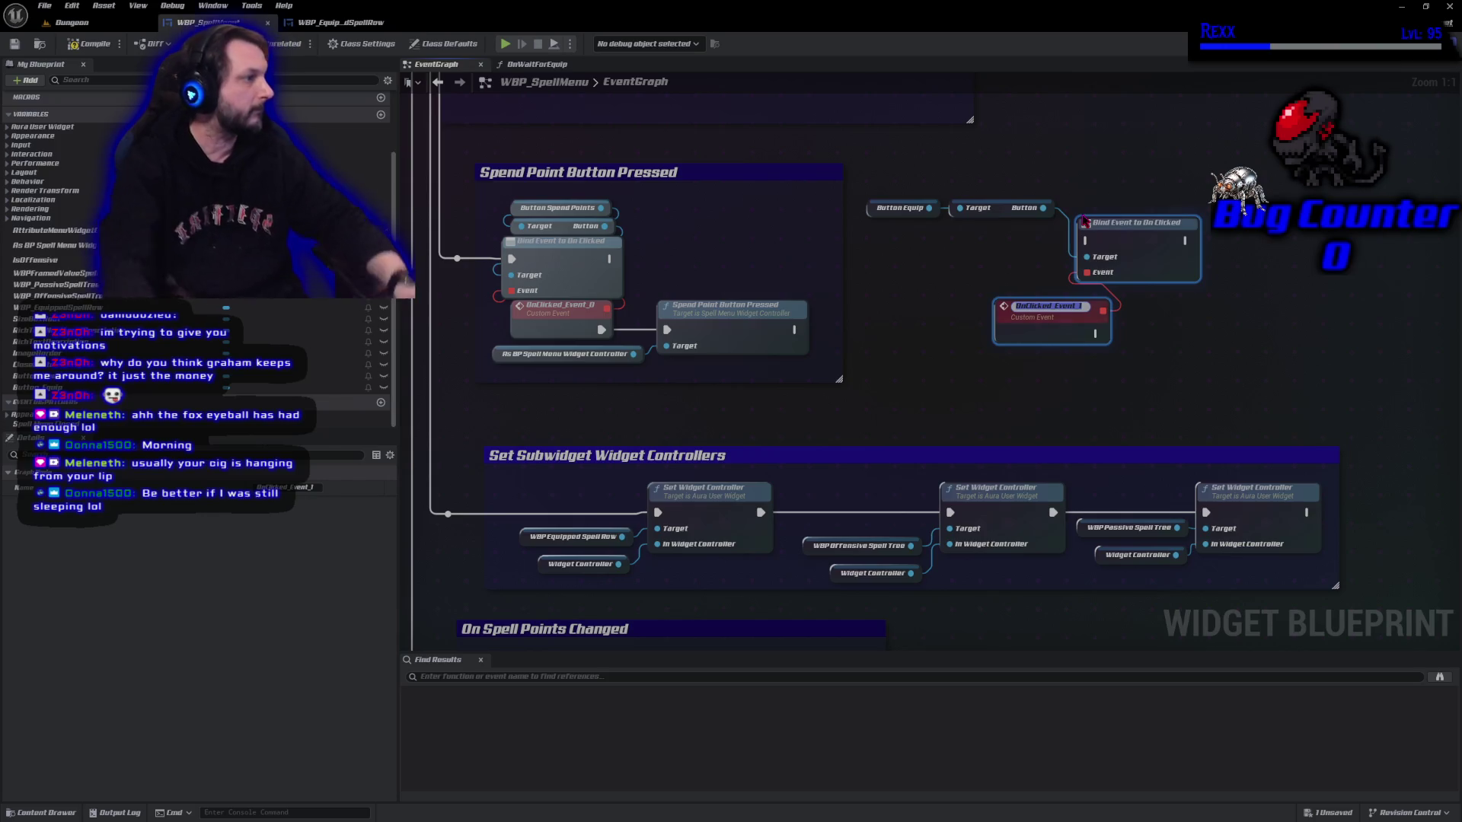
{"action": "key", "text": "Return"}
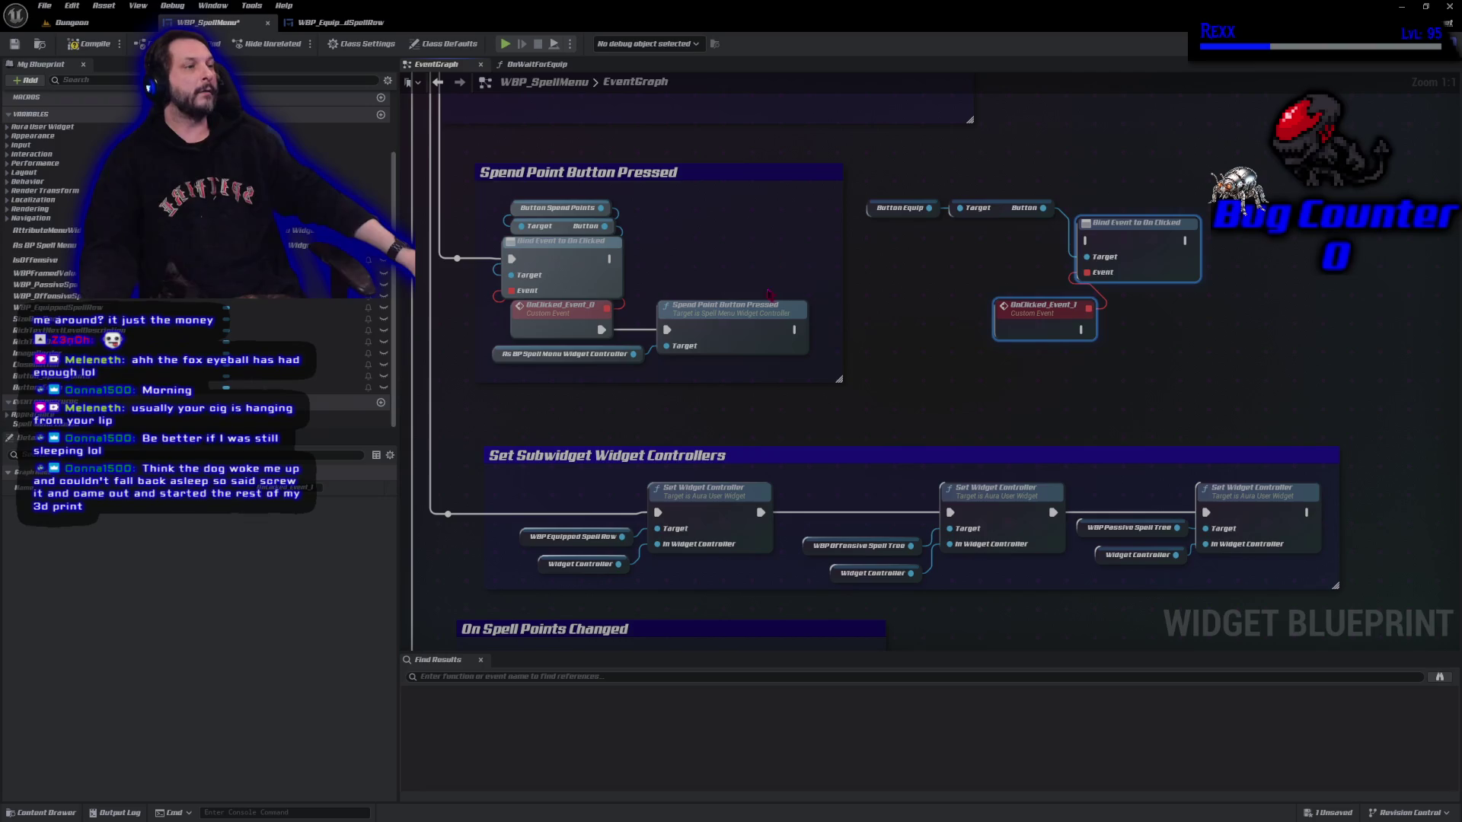
{"action": "mouse_move", "coordinate": [597, 256]}
{"action": "left_mouse_down"}
{"action": "mouse_move", "coordinate": [837, 289]}
{"action": "mouse_move", "coordinate": [1087, 241]}
{"action": "mouse_move", "coordinate": [1146, 256]}
{"action": "left_mouse_up"}
{"action": "left_click", "coordinate": [1139, 348]}
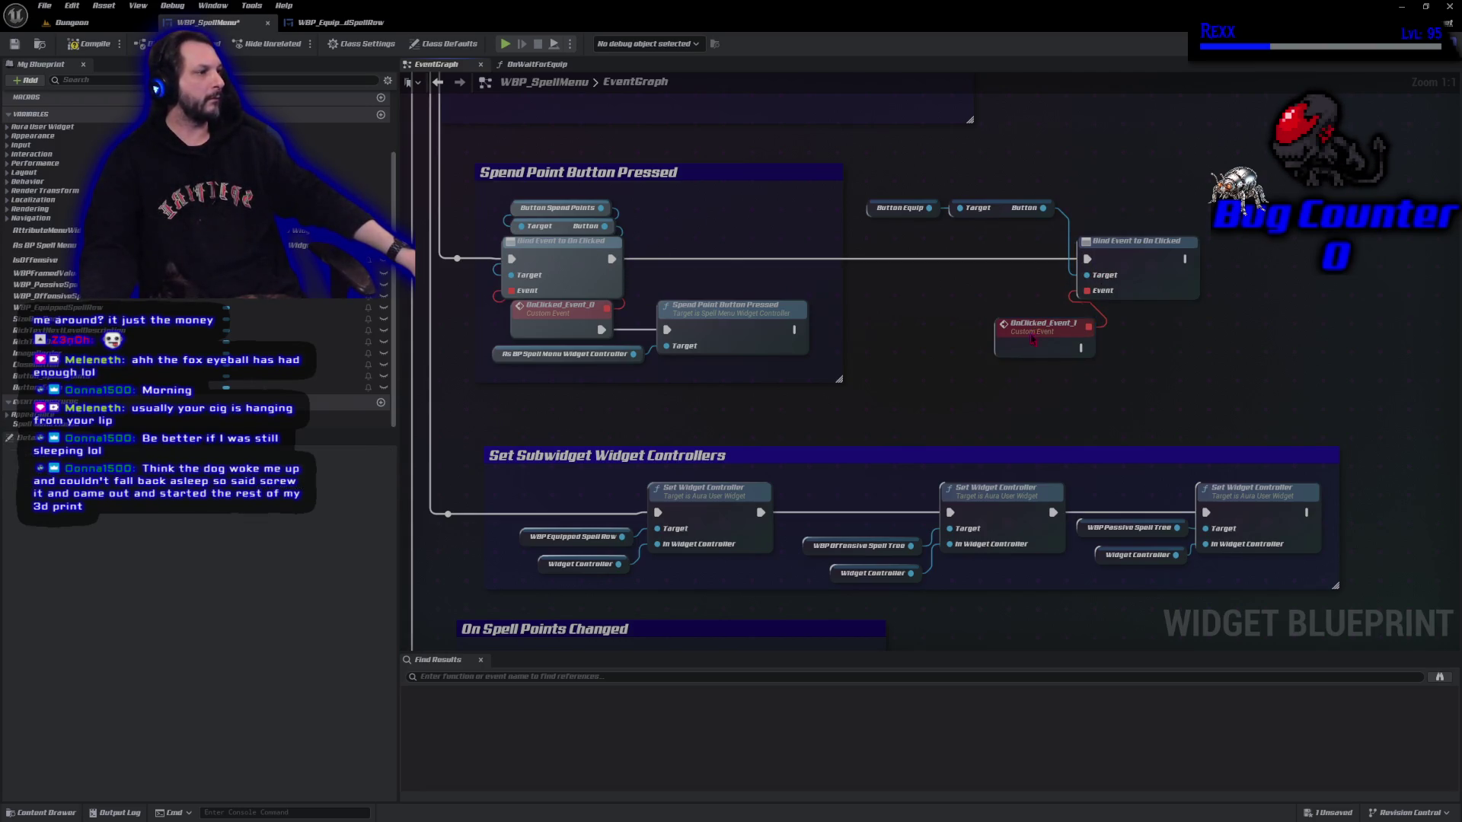
{"action": "left_click_drag", "start_coordinate": [1036, 340], "coordinate": [999, 341]}
{"action": "mouse_move", "coordinate": [925, 223]}
{"action": "left_mouse_down"}
{"action": "mouse_move", "coordinate": [1002, 212]}
{"action": "mouse_move", "coordinate": [1001, 292]}
{"action": "mouse_move", "coordinate": [1011, 281]}
{"action": "left_mouse_up"}
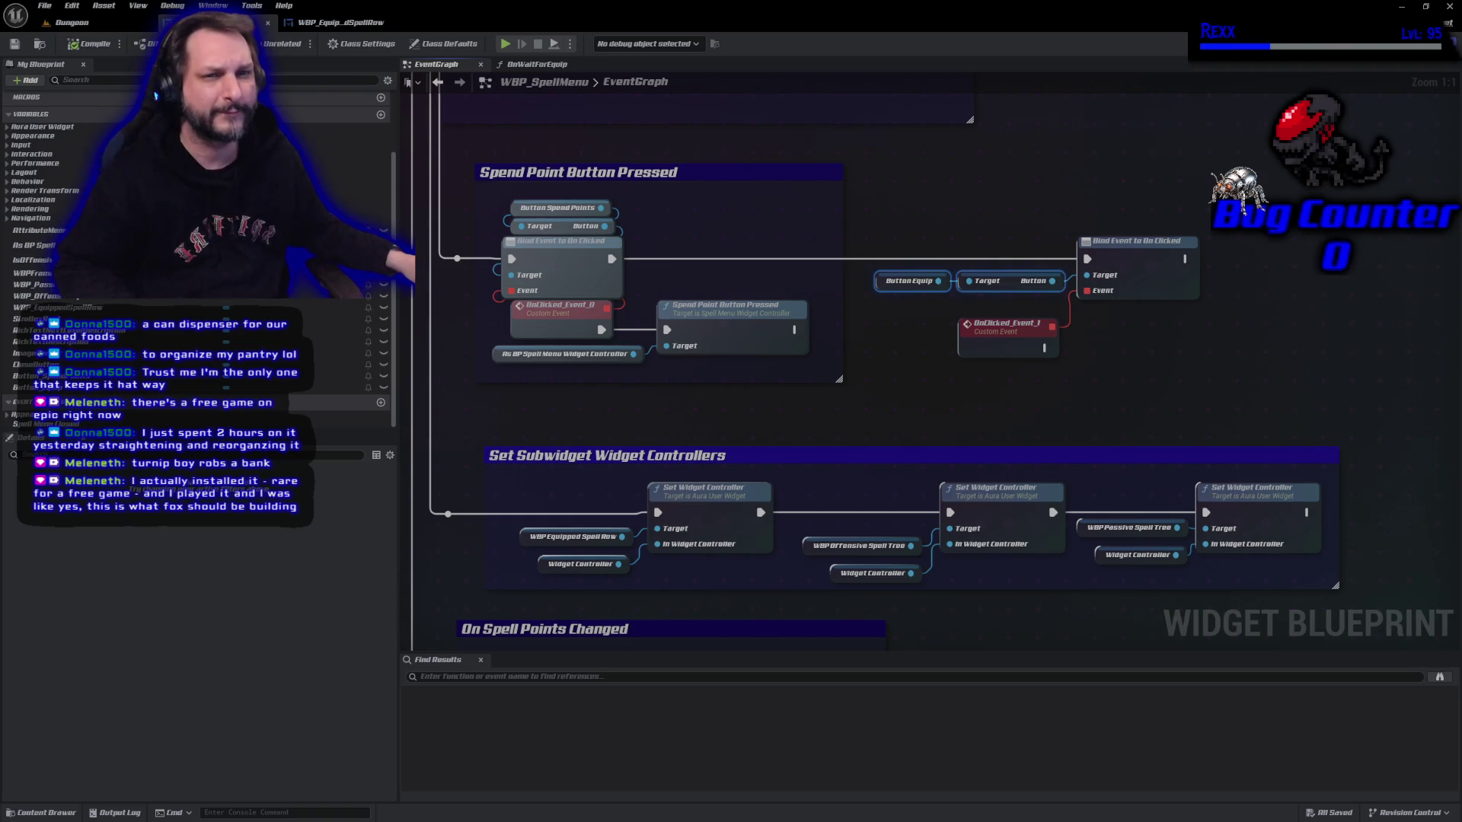
Switch from the Unreal editor to the new browser tab.
{"action": "key", "text": "alt+Tab"}
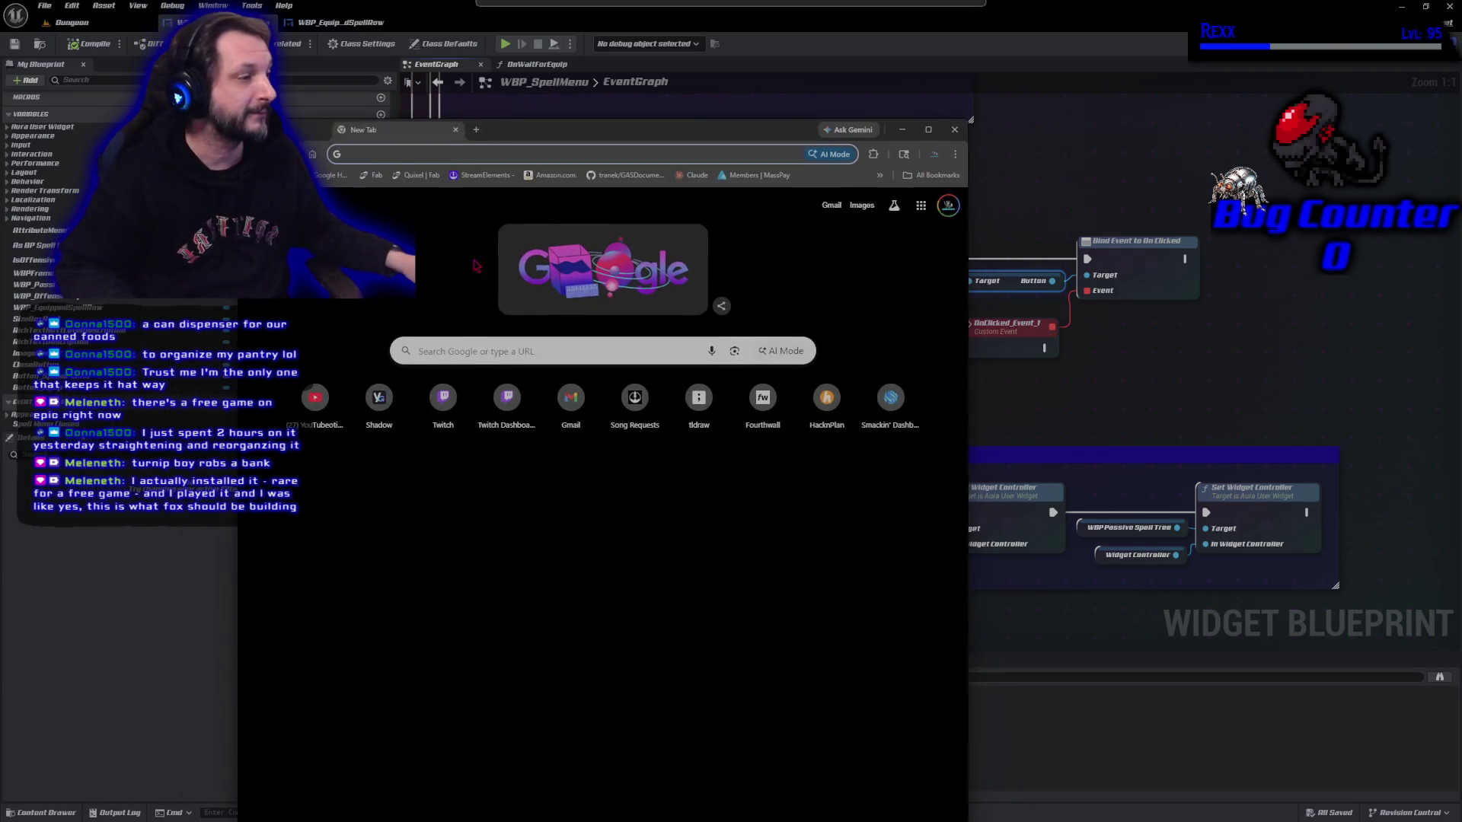
Search Google for 'turnip boyy rob' and open the Turnip Boy Robs a Bank Steam page.
{"action": "left_click", "coordinate": [481, 350]}
{"action": "type", "text": "tur"}
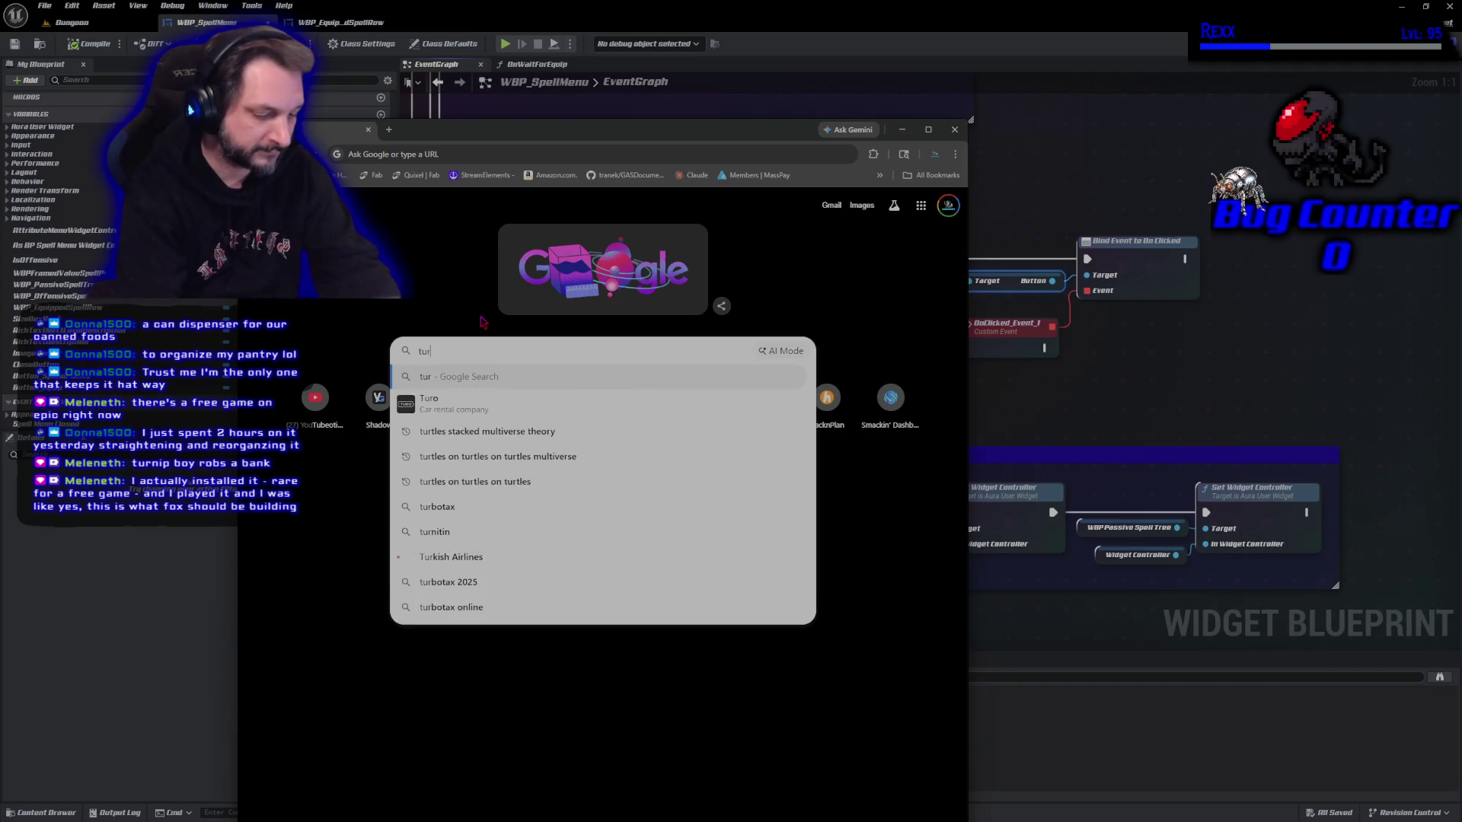
{"action": "type", "text": "nip boyy robs a ban"}
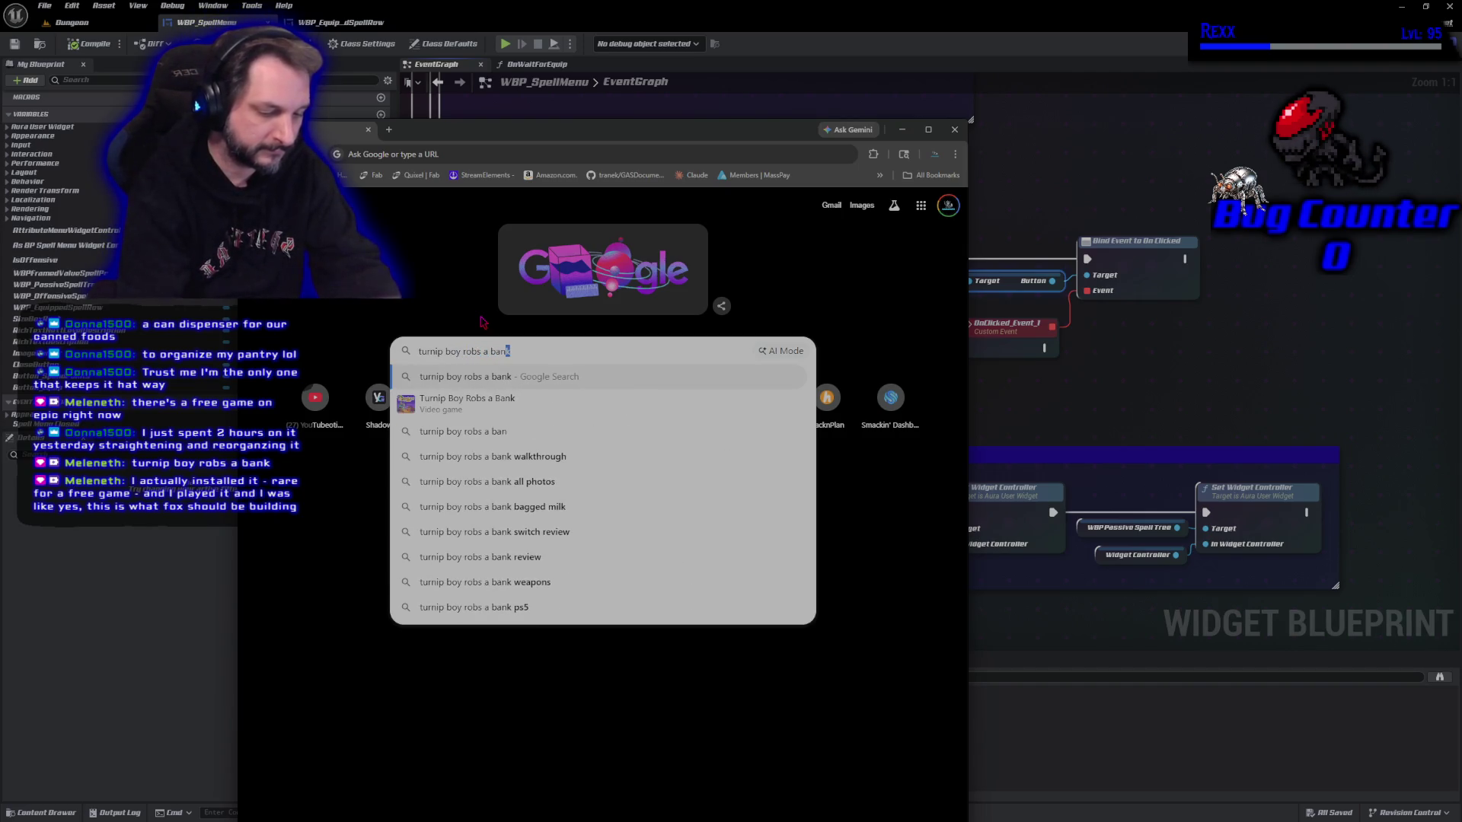
{"action": "key", "text": "Return"}
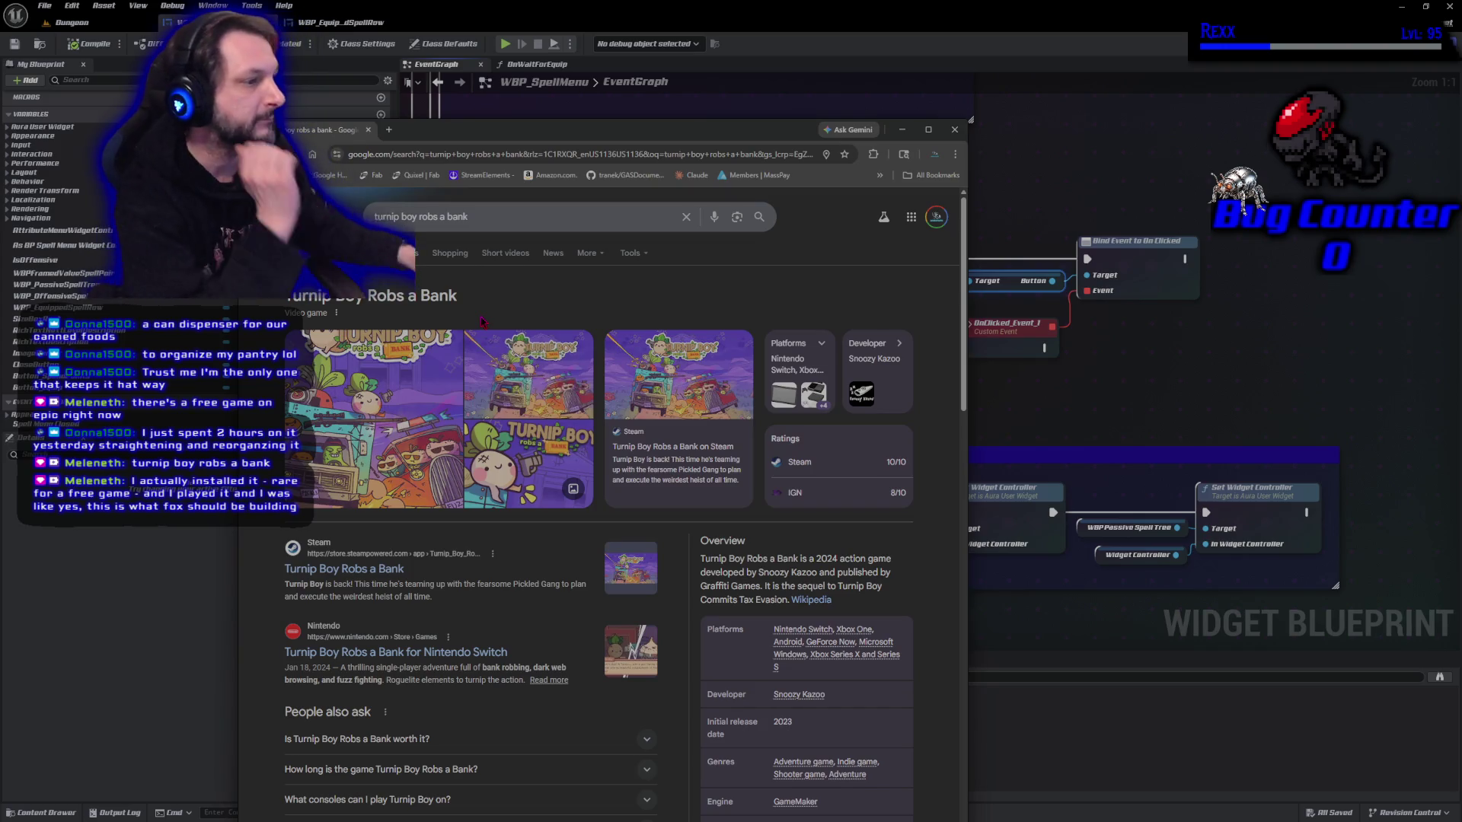
{"action": "left_click", "coordinate": [395, 572]}
Browse the third and fourth screenshots, then play the trailer full screen.
{"action": "scroll", "coordinate": [431, 548], "scroll_direction": "down", "scroll_amount": 4}
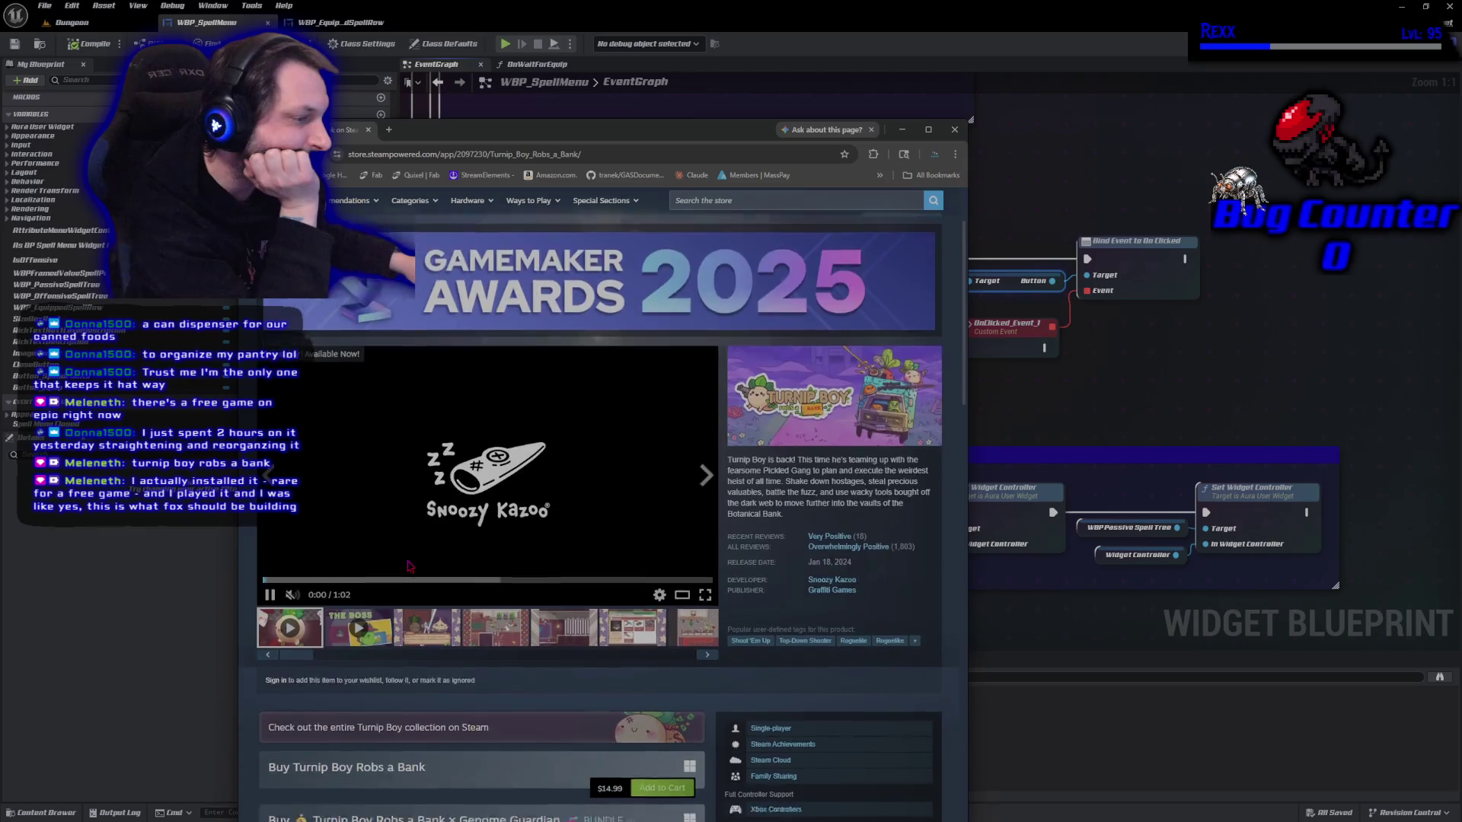
{"action": "left_click", "coordinate": [430, 547]}
{"action": "left_click", "coordinate": [472, 546]}
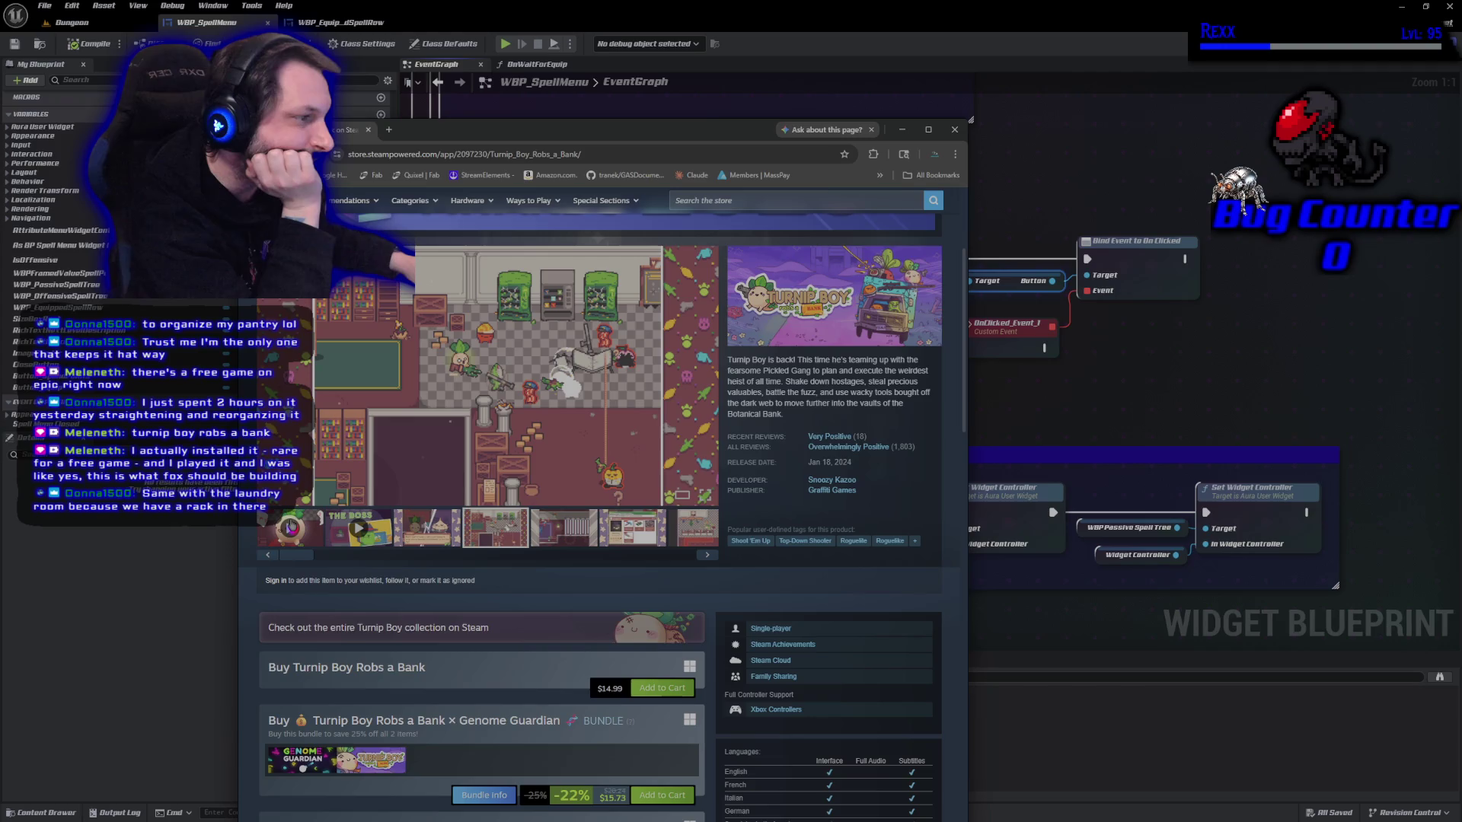
{"action": "left_click", "coordinate": [289, 525]}
{"action": "left_click", "coordinate": [706, 496]}
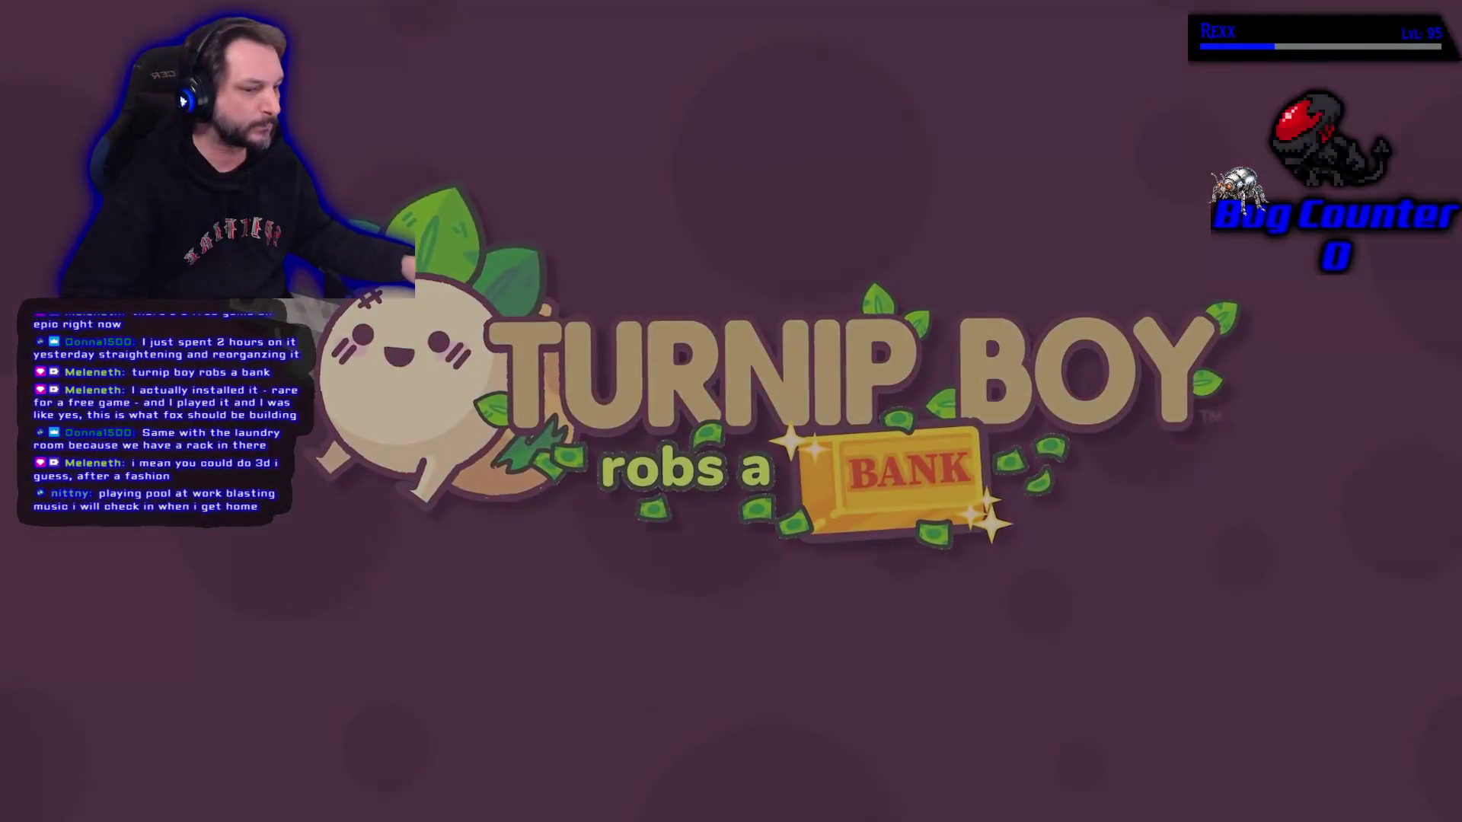
Exit the full-screen trailer back to the Turnip Boy Robs a Bank store page.
{"action": "mouse_move", "coordinate": [355, 558]}
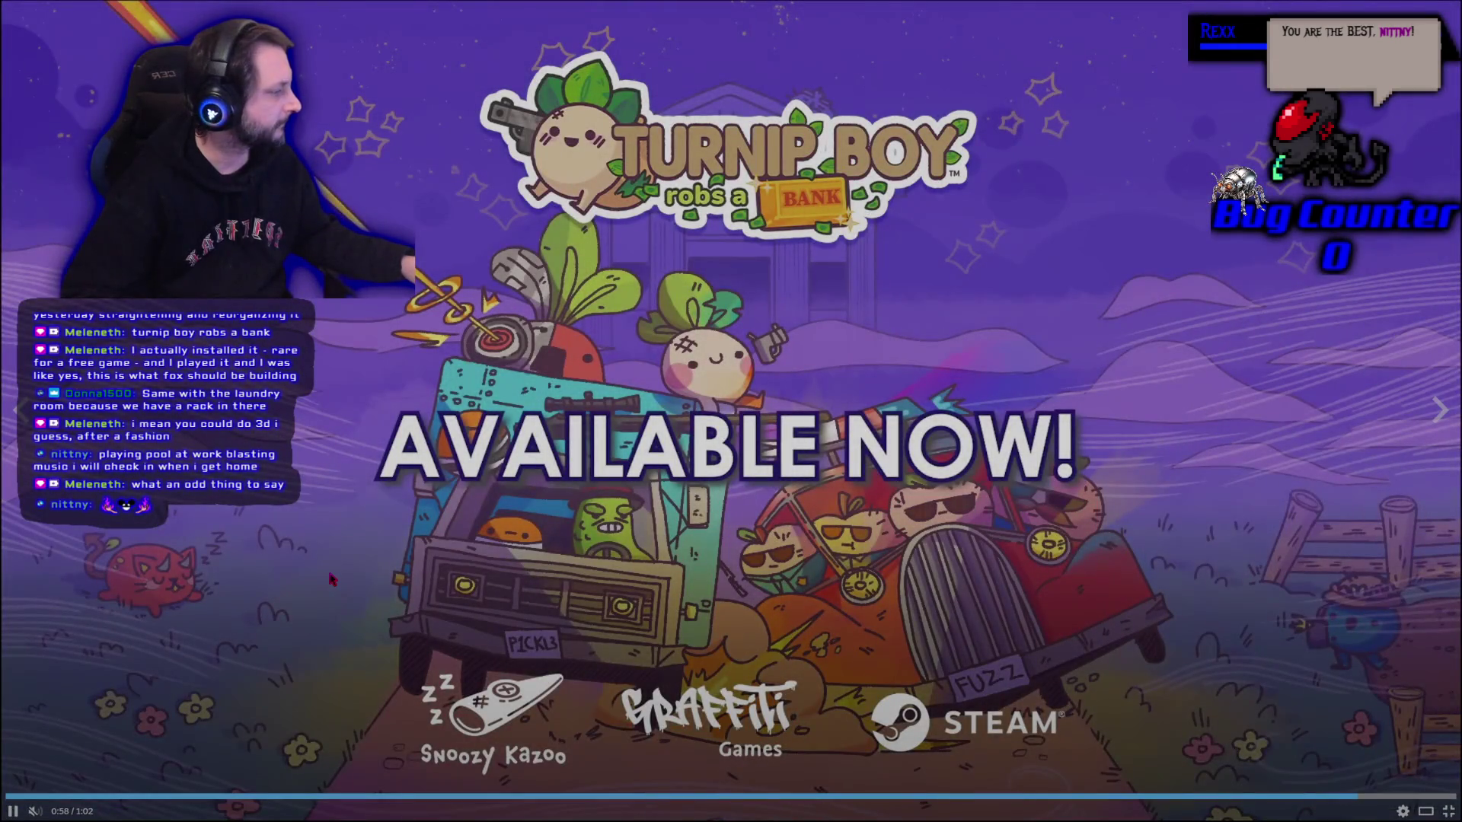
{"action": "left_click", "coordinate": [1447, 811]}
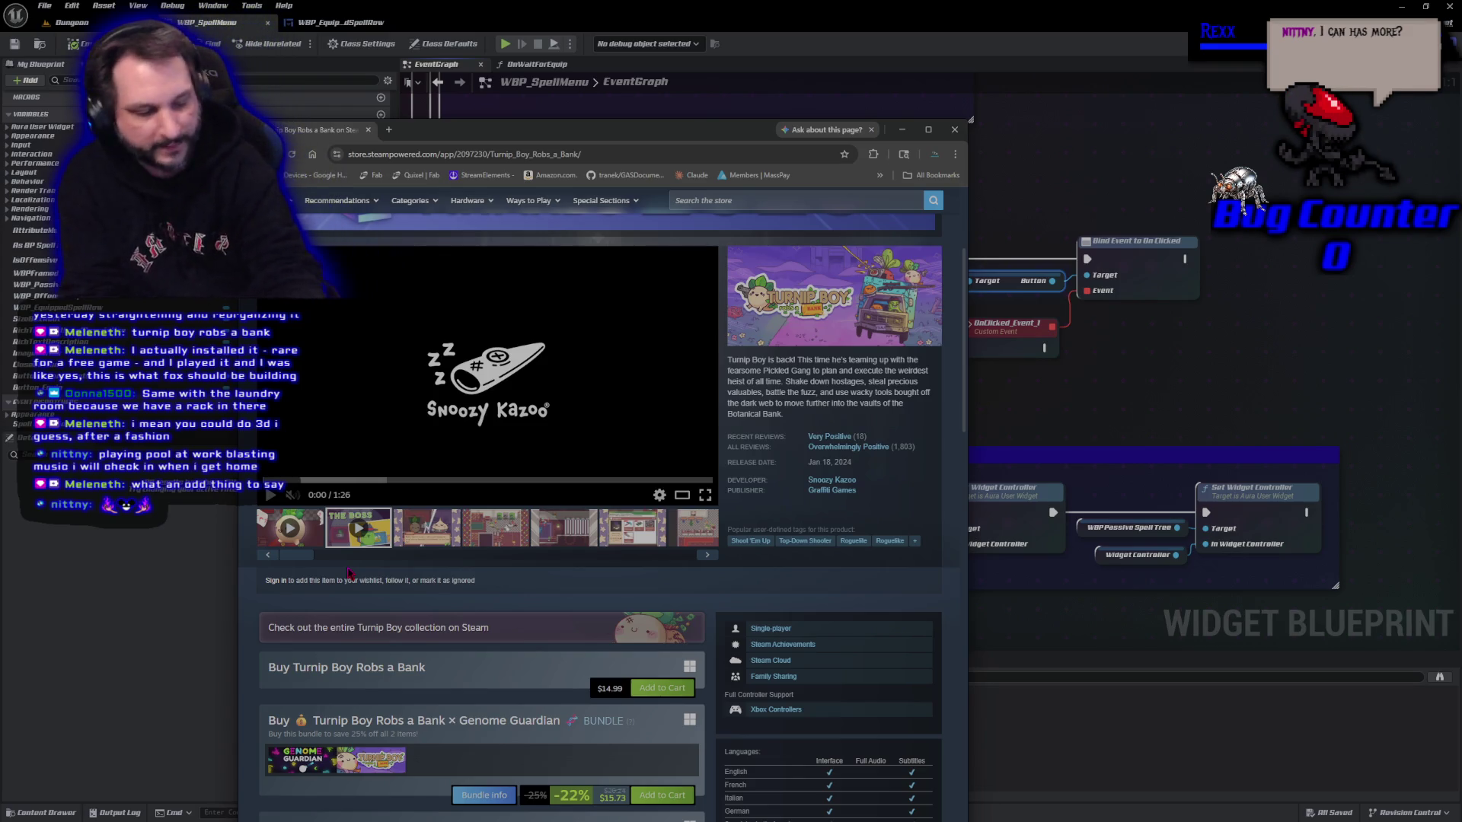
Browse the Turnip Boy Robs a Bank gallery: the Stinky dialogue, vault room and greggslist shop screenshots.
{"action": "left_click", "coordinate": [404, 533]}
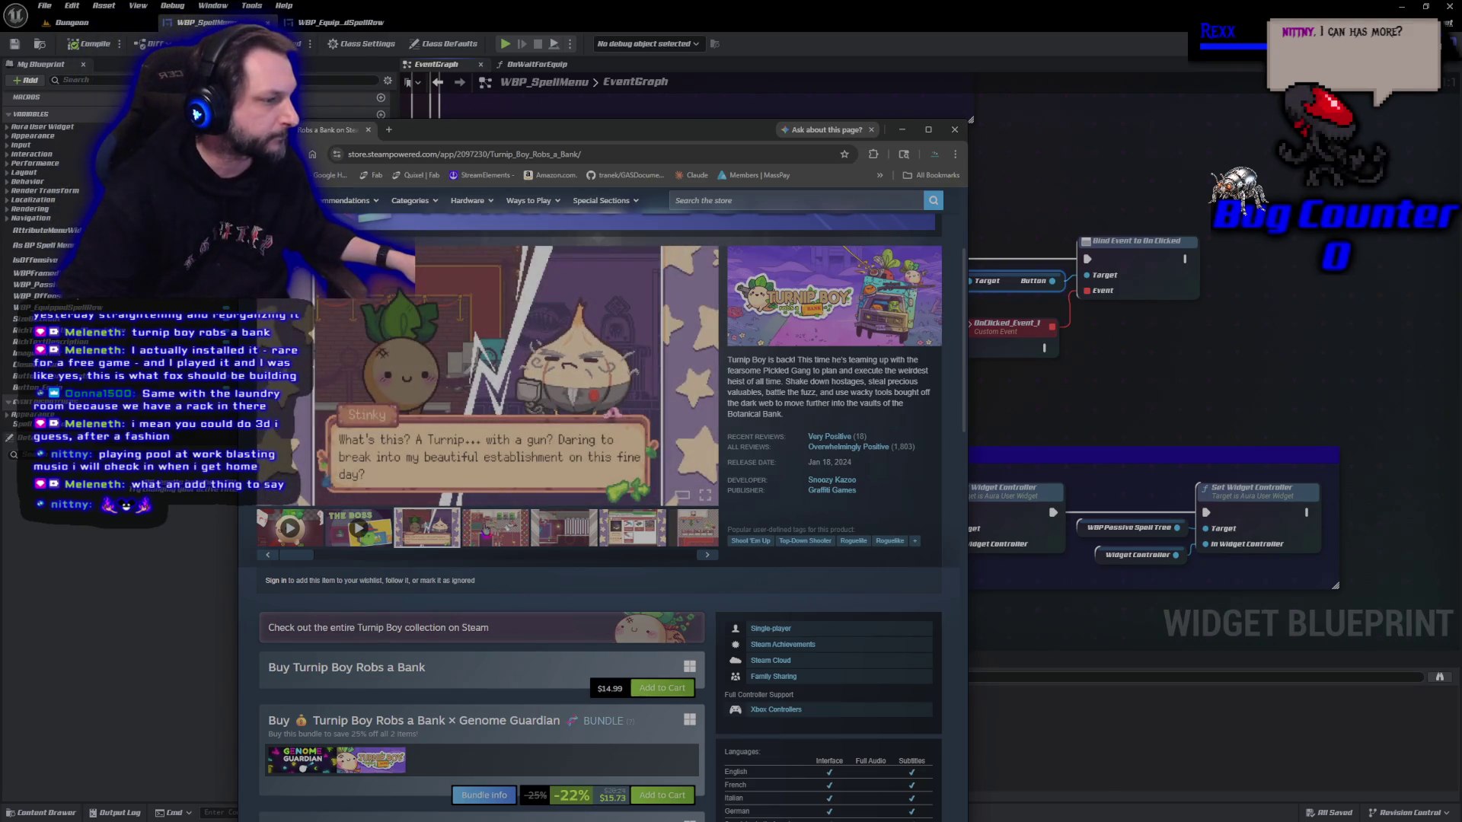
{"action": "left_click", "coordinate": [487, 531]}
{"action": "left_click", "coordinate": [563, 544]}
{"action": "left_click", "coordinate": [638, 539]}
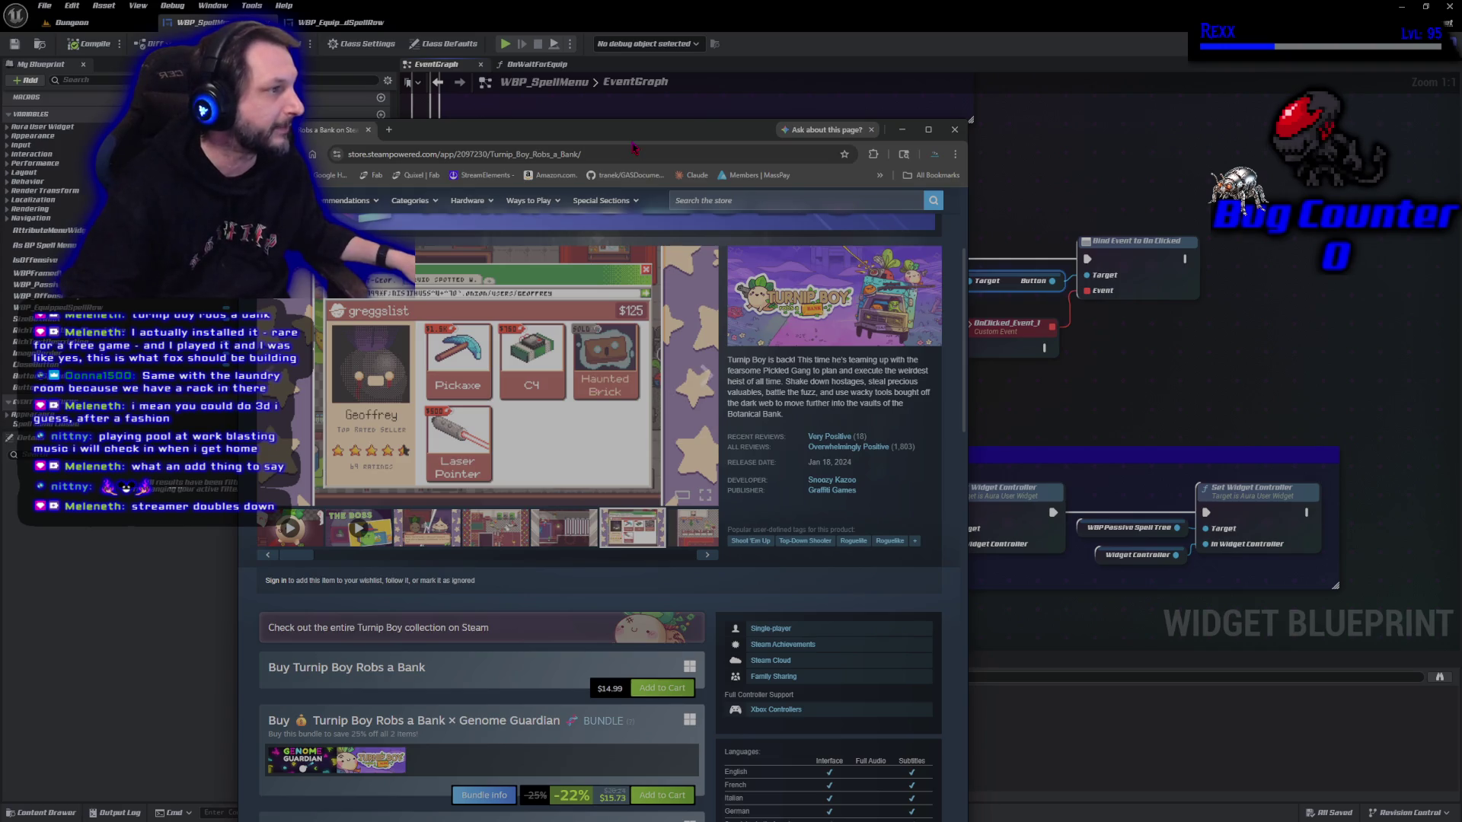
Maximize the Steam browser and flip through the bank-interior, greggslist and other screenshots full-screen.
{"action": "left_click_drag", "start_coordinate": [638, 133], "coordinate": [728, 93]}
{"action": "double_click", "coordinate": [728, 93]}
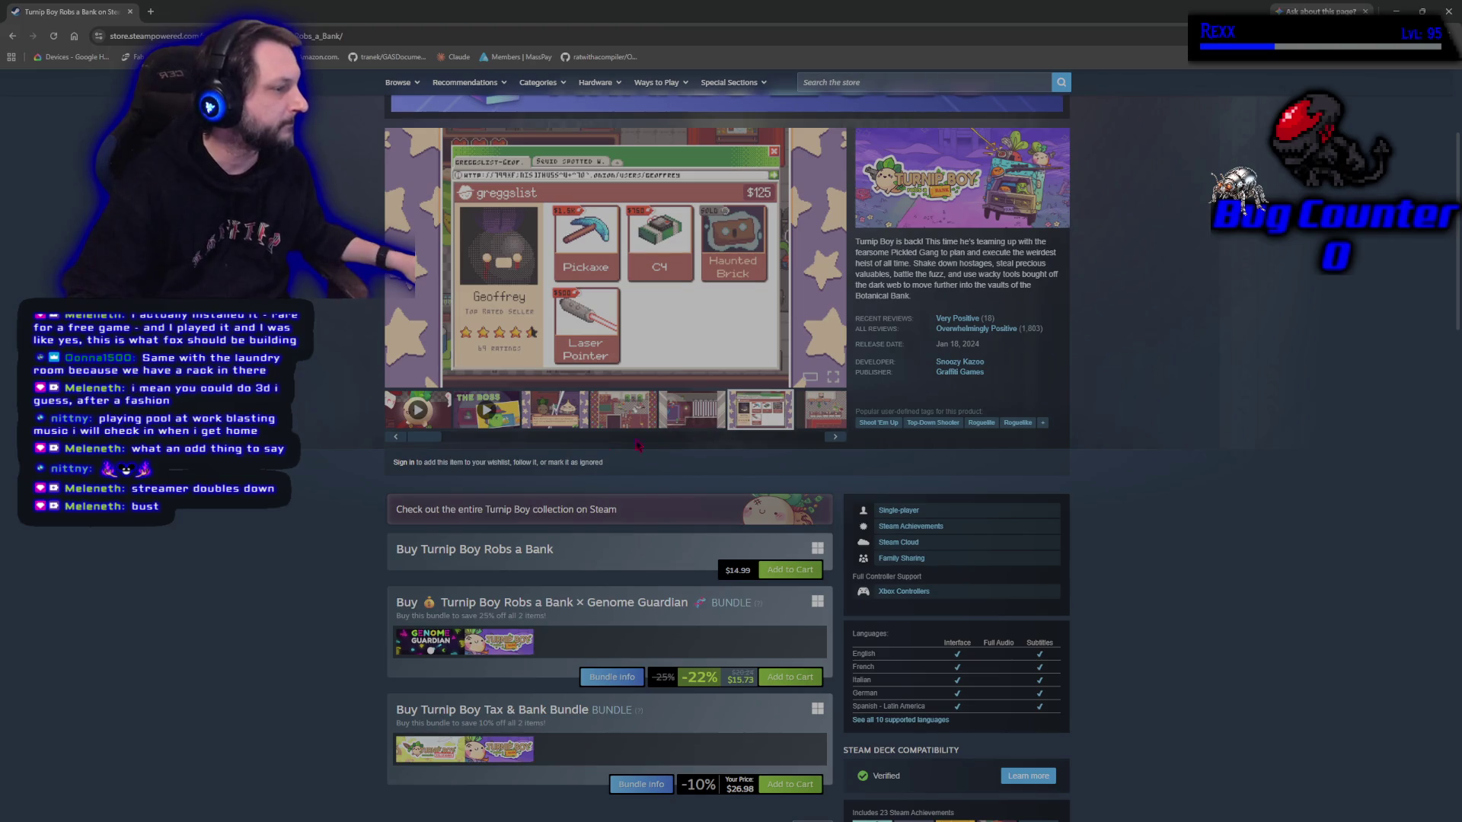
{"action": "left_click", "coordinate": [554, 409]}
{"action": "left_click", "coordinate": [616, 411]}
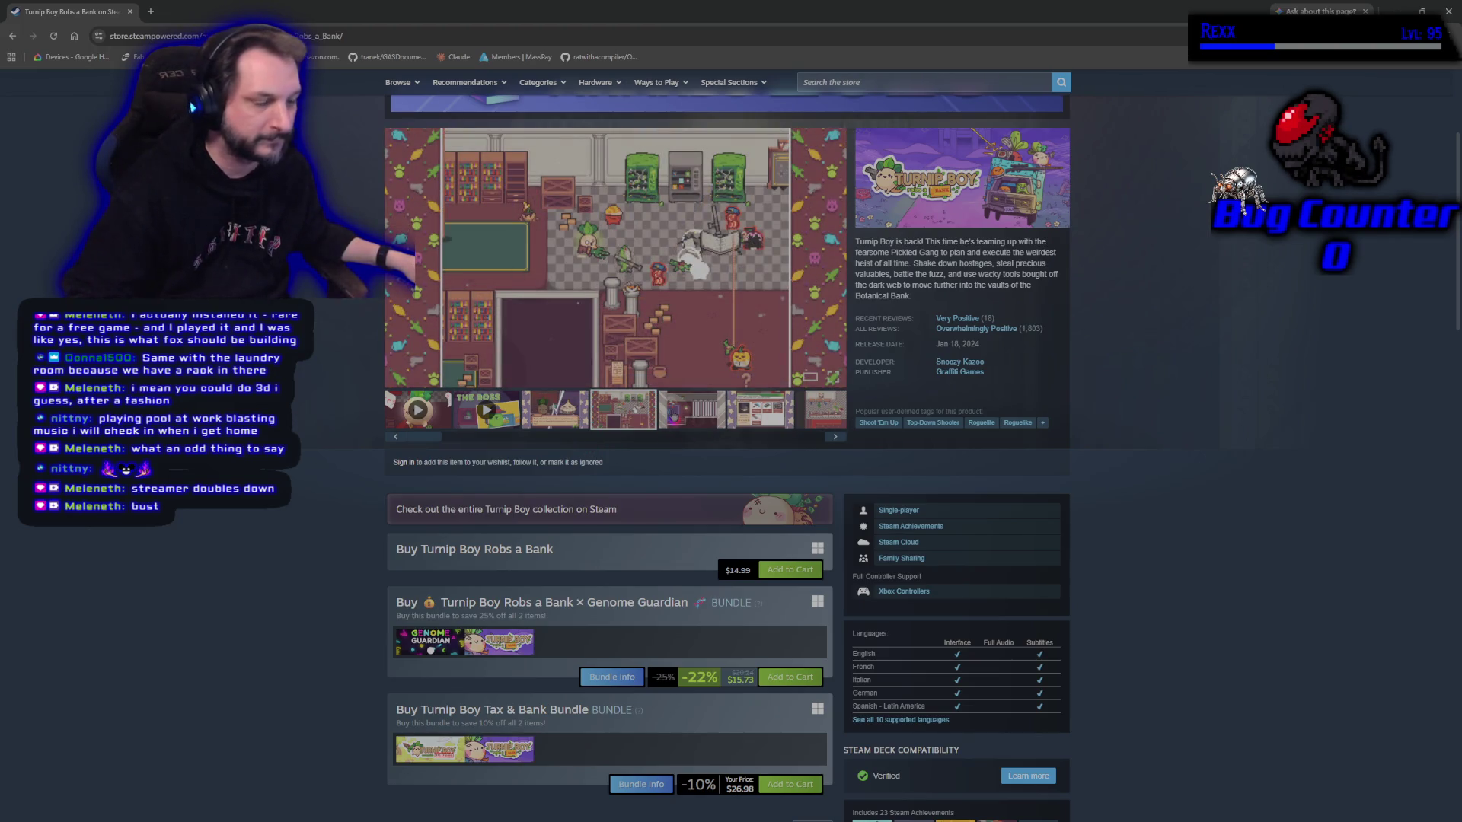
{"action": "left_click", "coordinate": [674, 417]}
{"action": "left_click", "coordinate": [767, 422]}
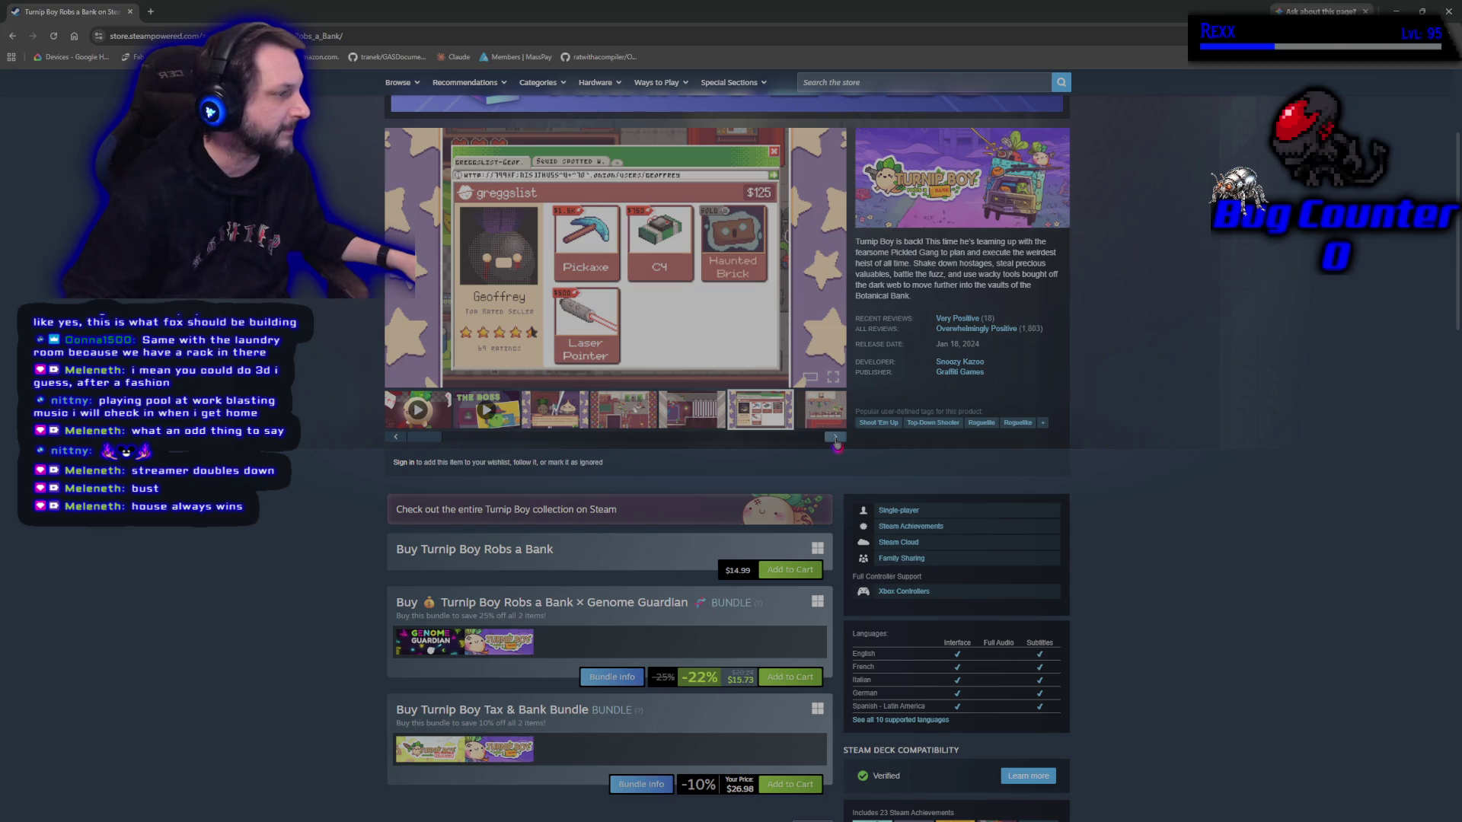
{"action": "left_click", "coordinate": [835, 436]}
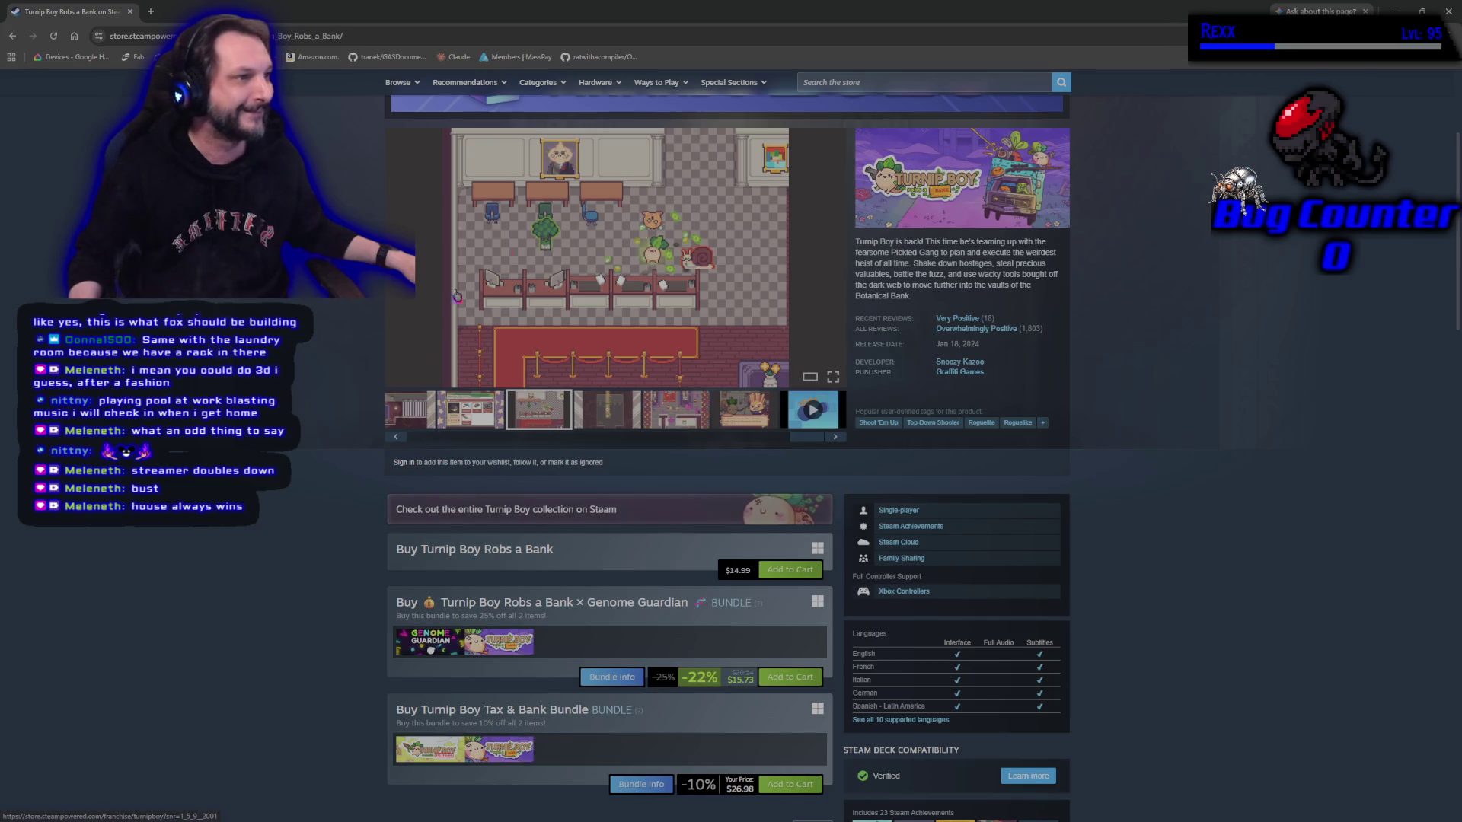
Restore the browser to a smaller window on the right and revisit the fourth and third screenshots.
{"action": "mouse_move", "coordinate": [683, 11]}
{"action": "left_mouse_down"}
{"action": "mouse_move", "coordinate": [683, 122]}
{"action": "mouse_move", "coordinate": [750, 93]}
{"action": "left_mouse_up"}
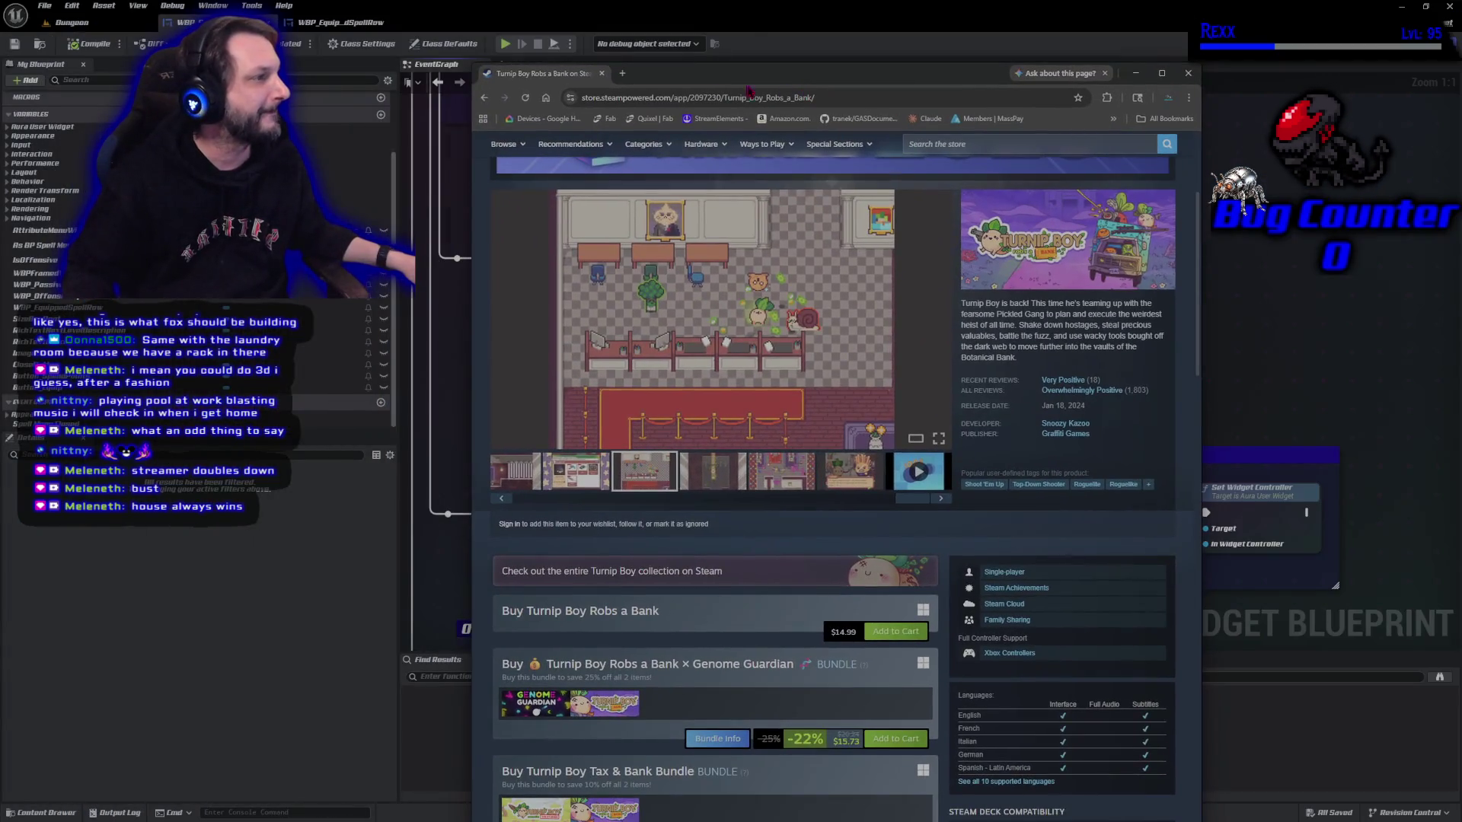
{"action": "left_click_drag", "start_coordinate": [651, 85], "coordinate": [715, 100]}
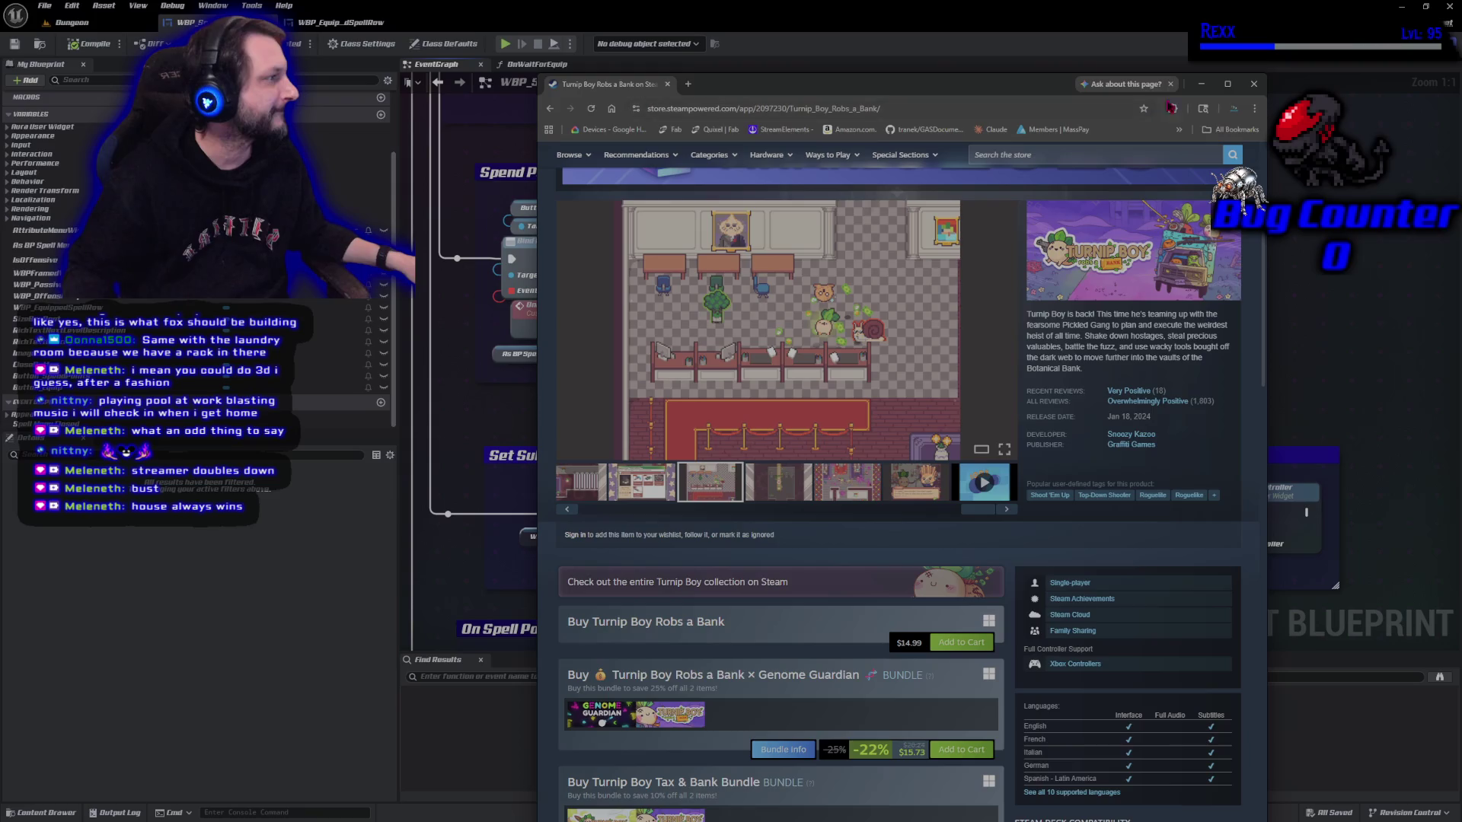
{"action": "left_click", "coordinate": [778, 496]}
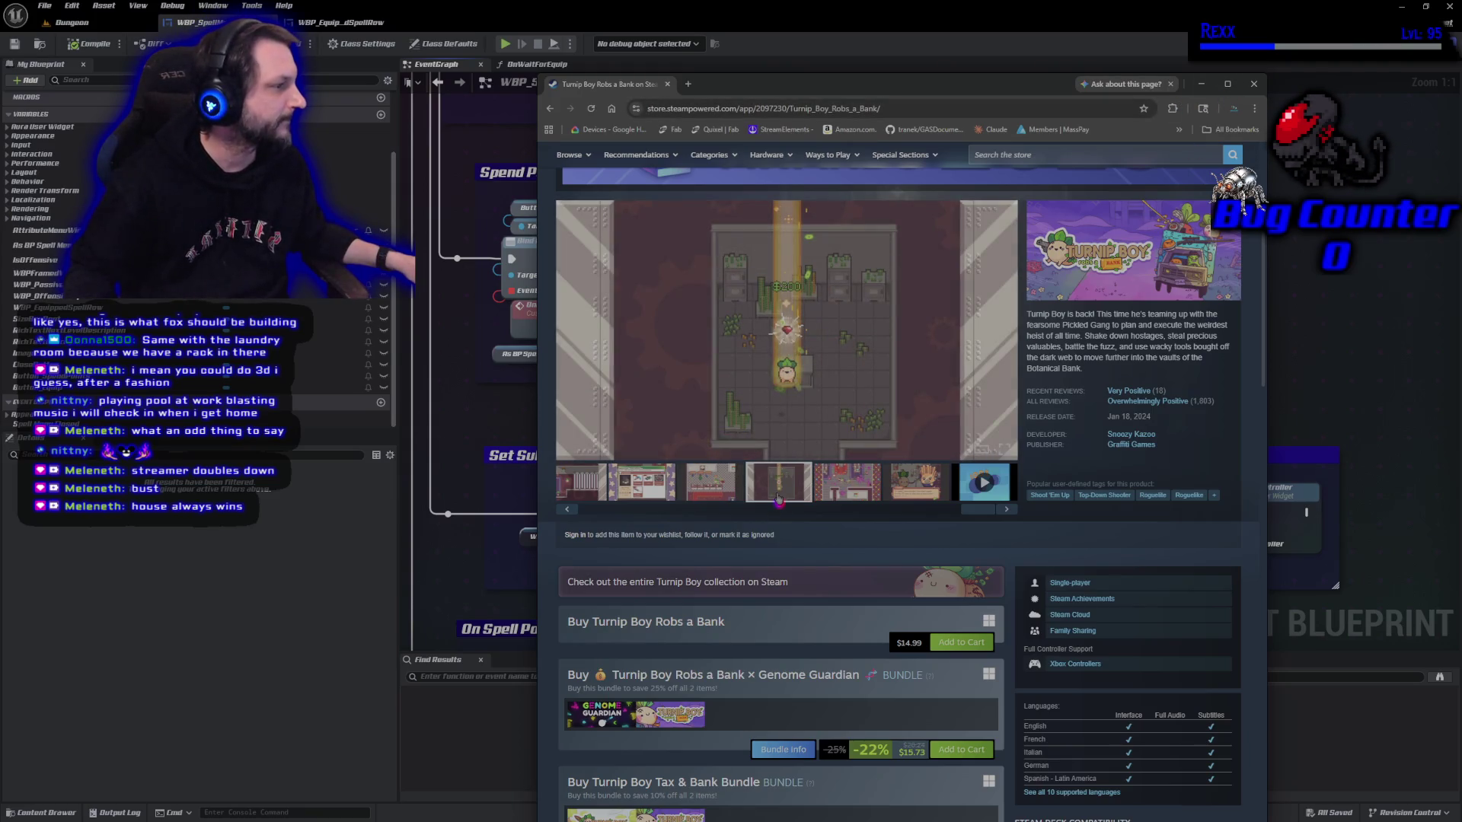
{"action": "left_click", "coordinate": [711, 491]}
{"action": "left_click_drag", "start_coordinate": [1247, 84], "coordinate": [1248, 86]}
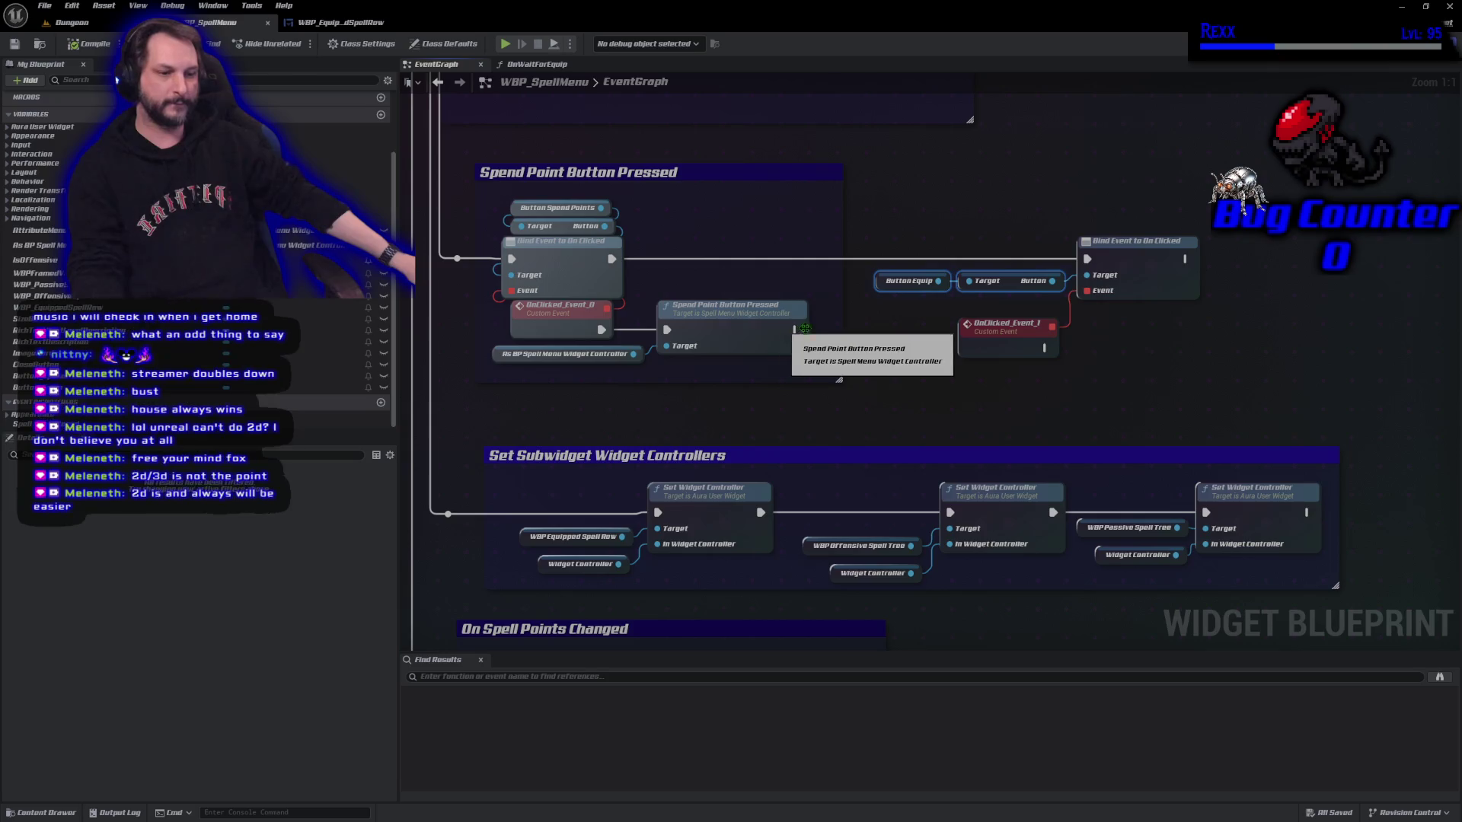
{"action": "mouse_move", "coordinate": [967, 394]}
{"action": "left_mouse_down"}
{"action": "mouse_move", "coordinate": [708, 408]}
{"action": "mouse_move", "coordinate": [580, 357]}
{"action": "mouse_move", "coordinate": [622, 356]}
{"action": "mouse_move", "coordinate": [622, 370]}
{"action": "left_mouse_up"}
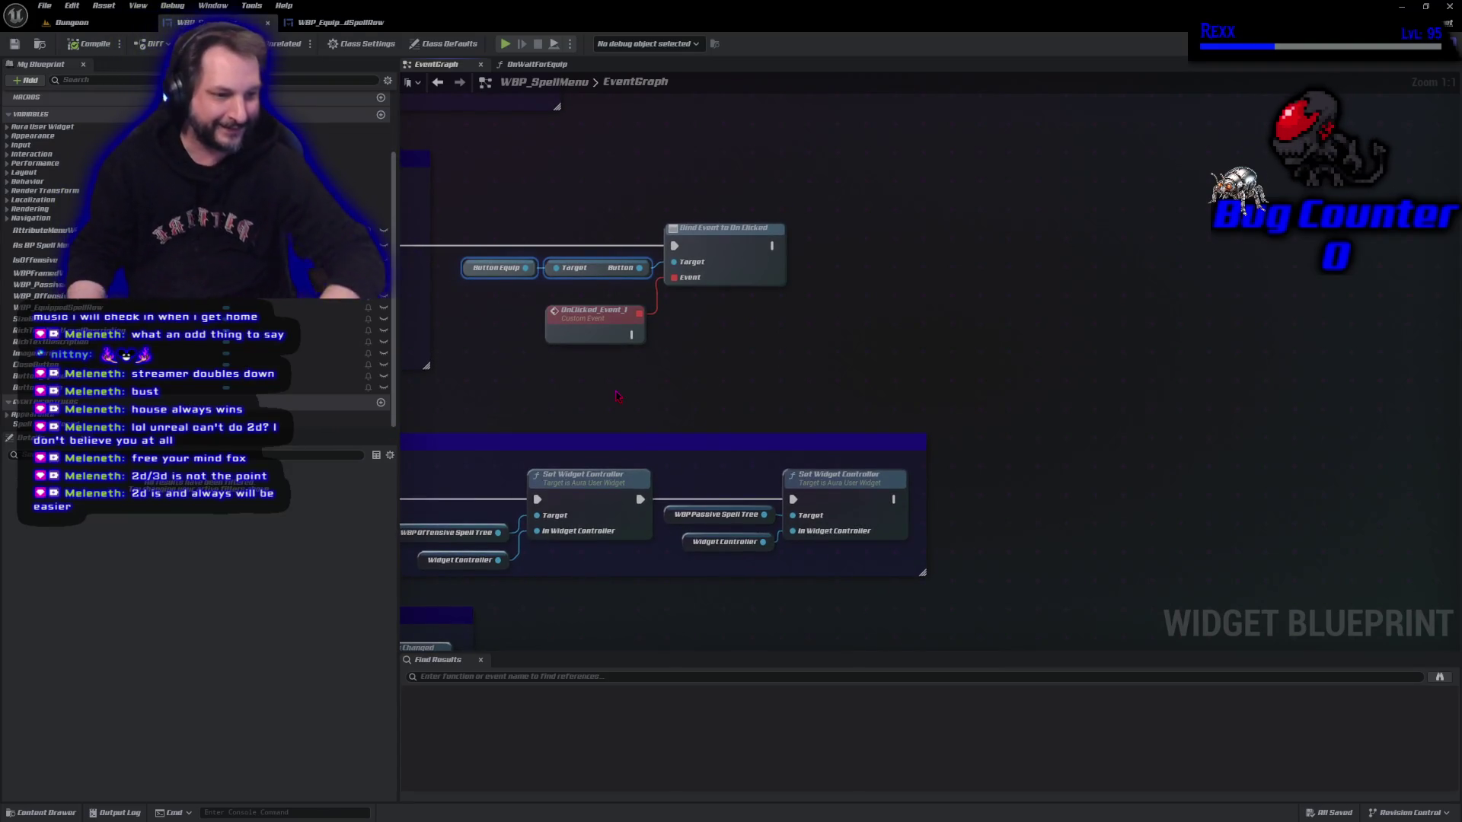
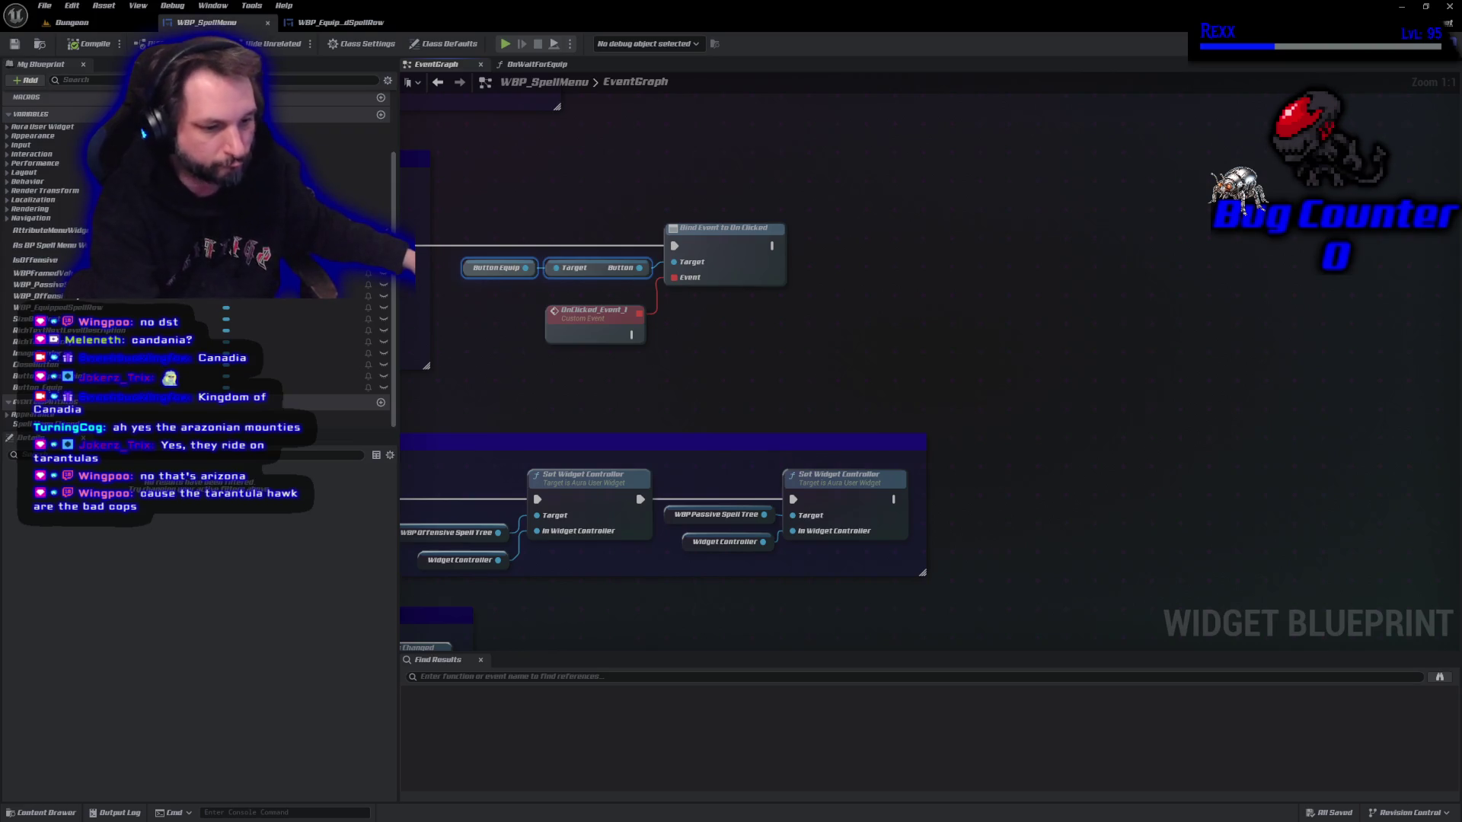
Place a spell menu widget controller getter and an Equip Button Pressed call node.
{"action": "left_click", "coordinate": [1010, 406]}
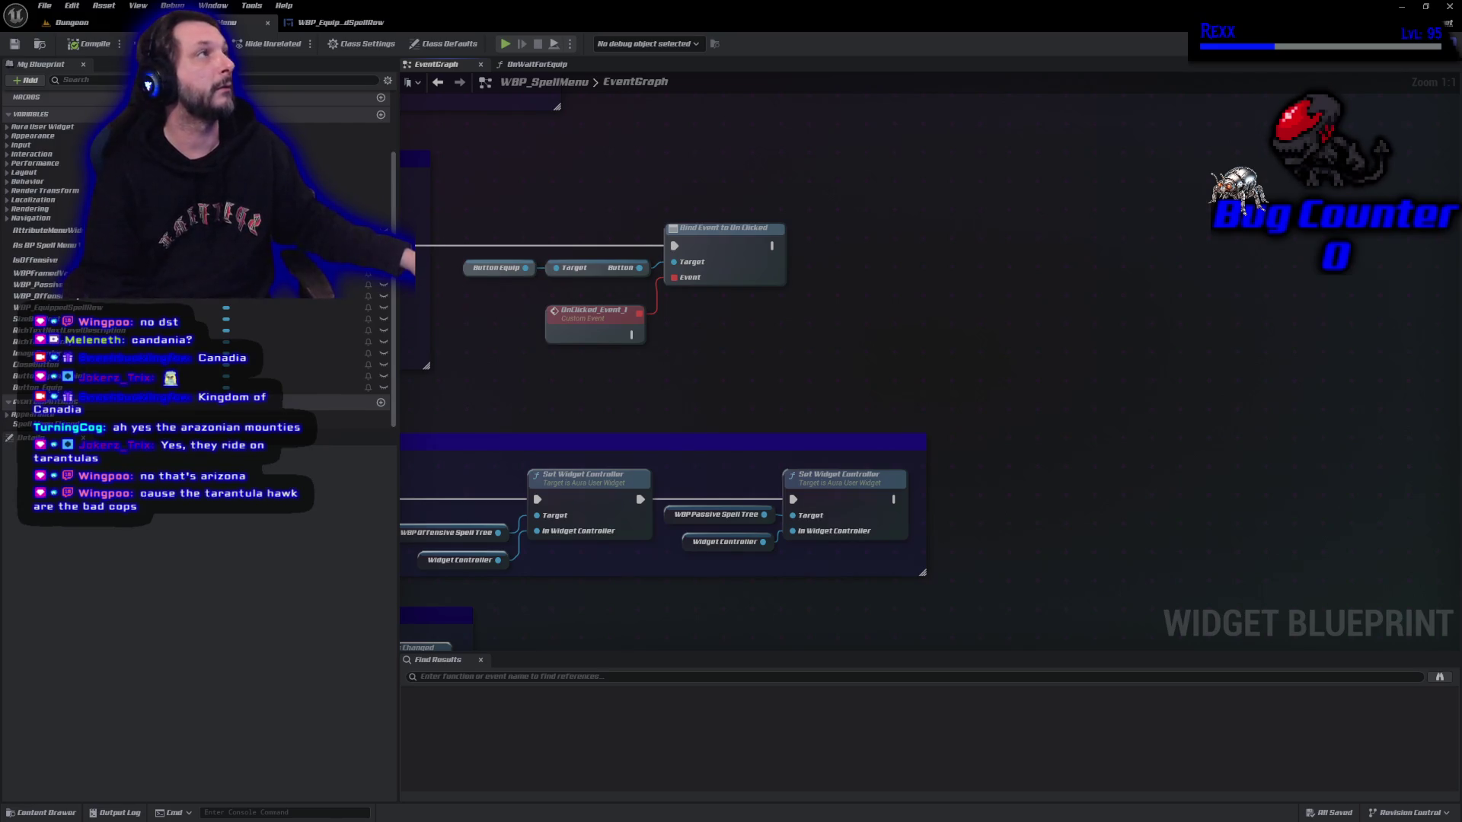
{"action": "left_click_drag", "start_coordinate": [743, 342], "coordinate": [859, 326]}
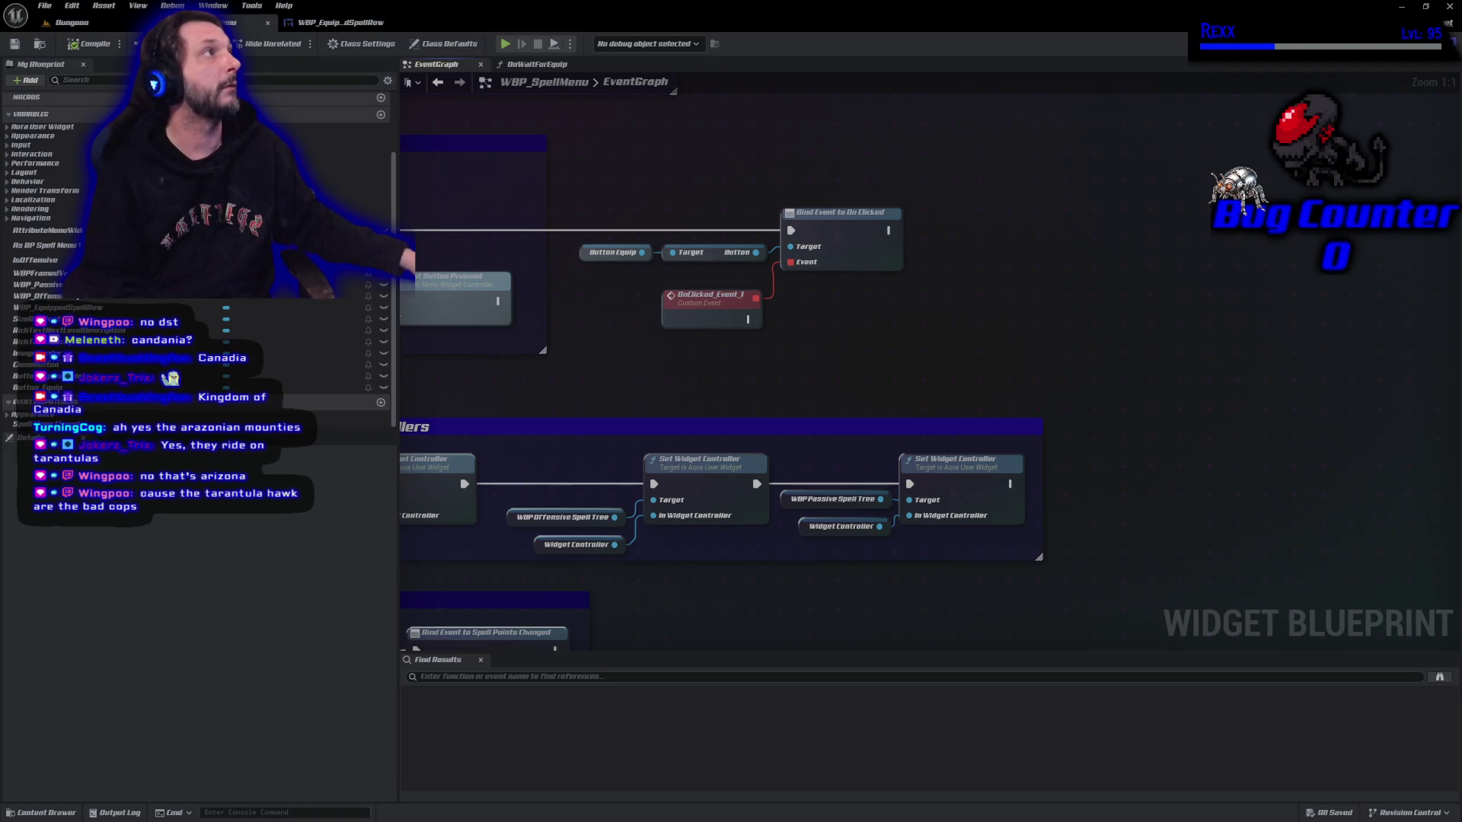
{"action": "mouse_move", "coordinate": [45, 245]}
{"action": "left_mouse_down"}
{"action": "mouse_move", "coordinate": [971, 324]}
{"action": "mouse_move", "coordinate": [883, 349]}
{"action": "mouse_move", "coordinate": [619, 358]}
{"action": "left_mouse_up"}
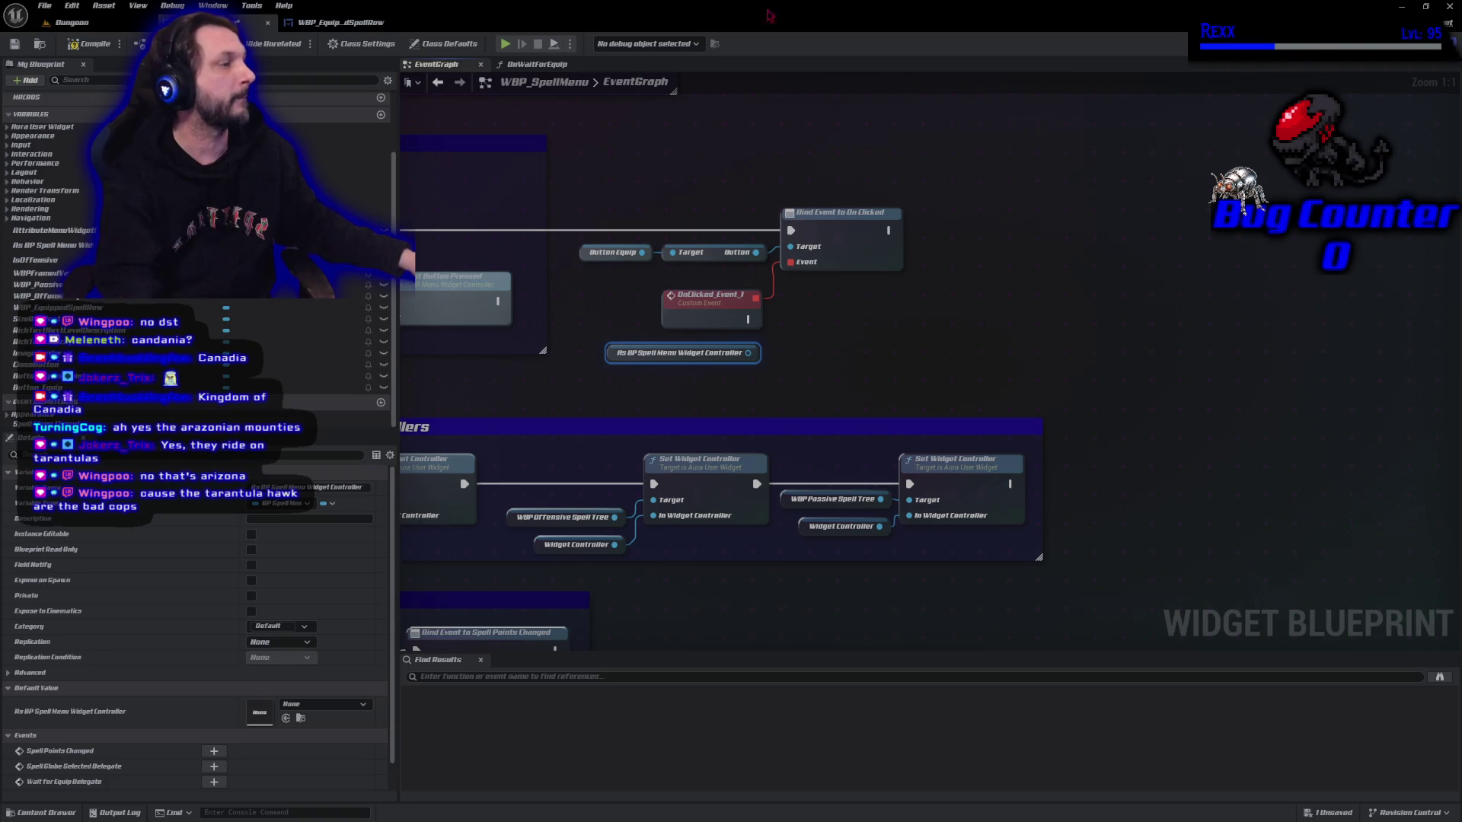
{"action": "left_click_drag", "start_coordinate": [748, 352], "coordinate": [793, 356]}
{"action": "type", "text": "equip"}
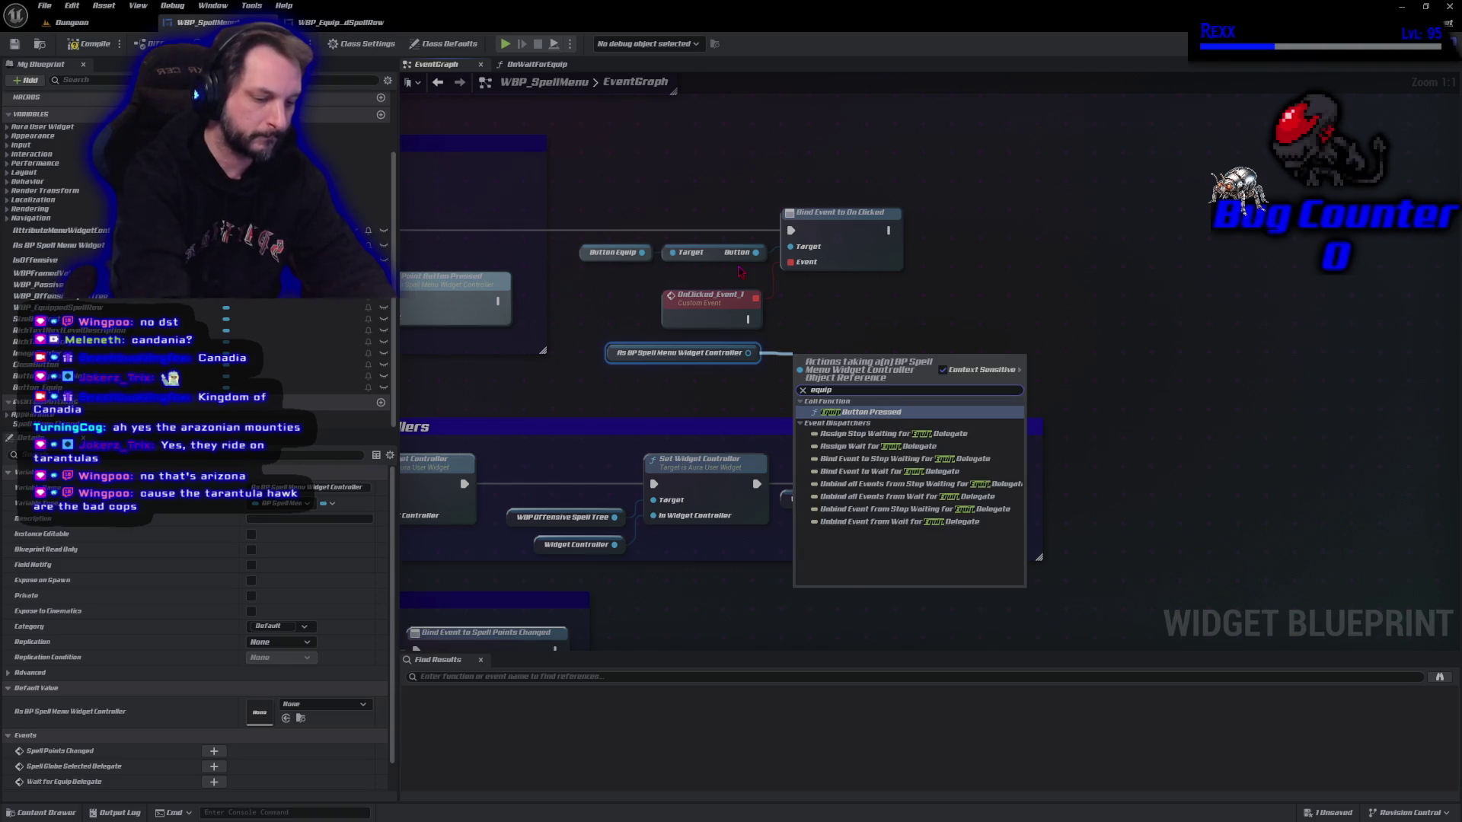
{"action": "type", "text": " button"}
{"action": "key", "text": "Return"}
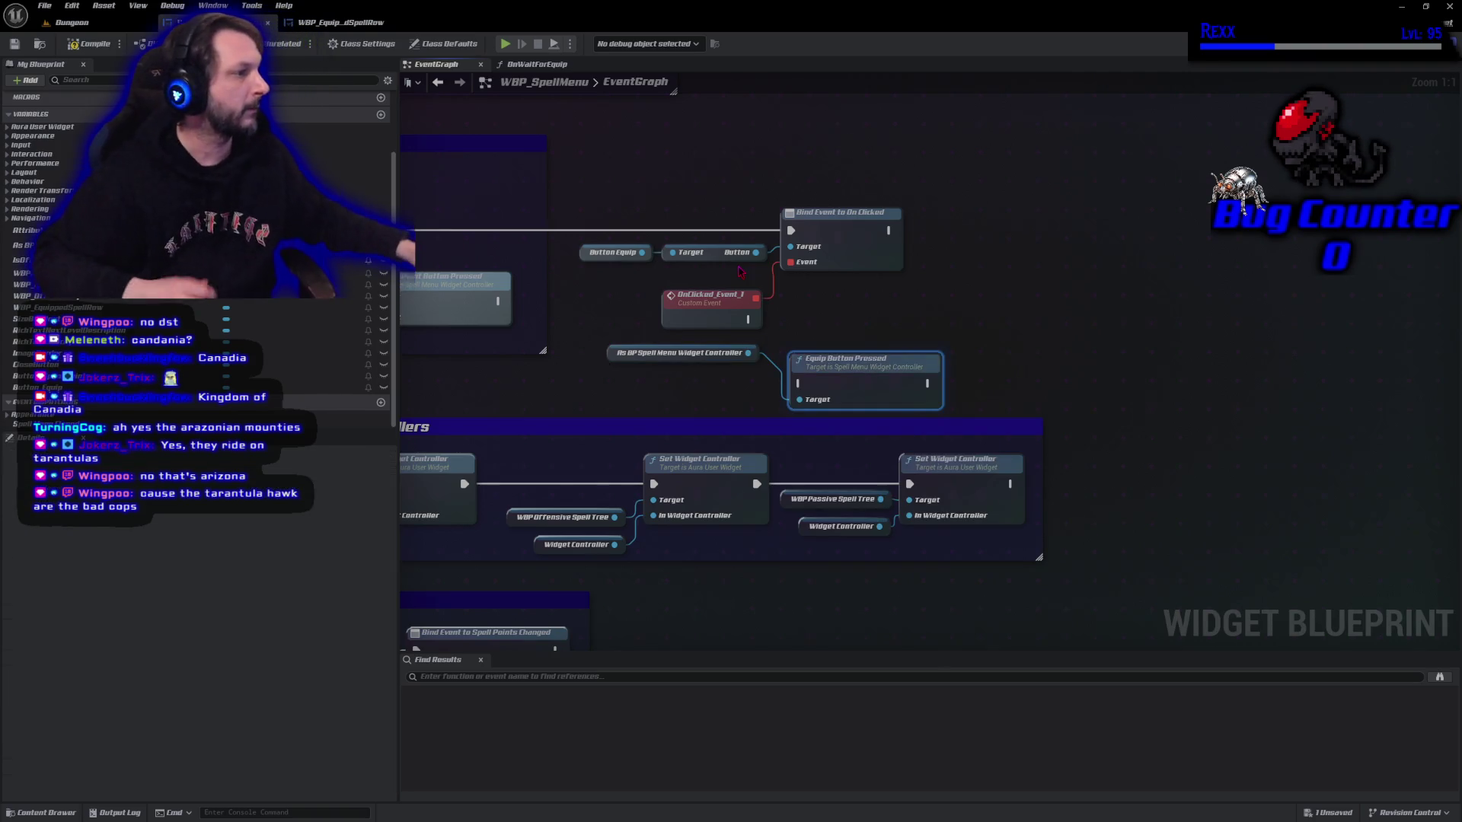
Wire OnClicked_Event_1 into Equip Button Pressed, compile, and box-select the Equip binding nodes.
{"action": "left_click_drag", "start_coordinate": [858, 388], "coordinate": [867, 323]}
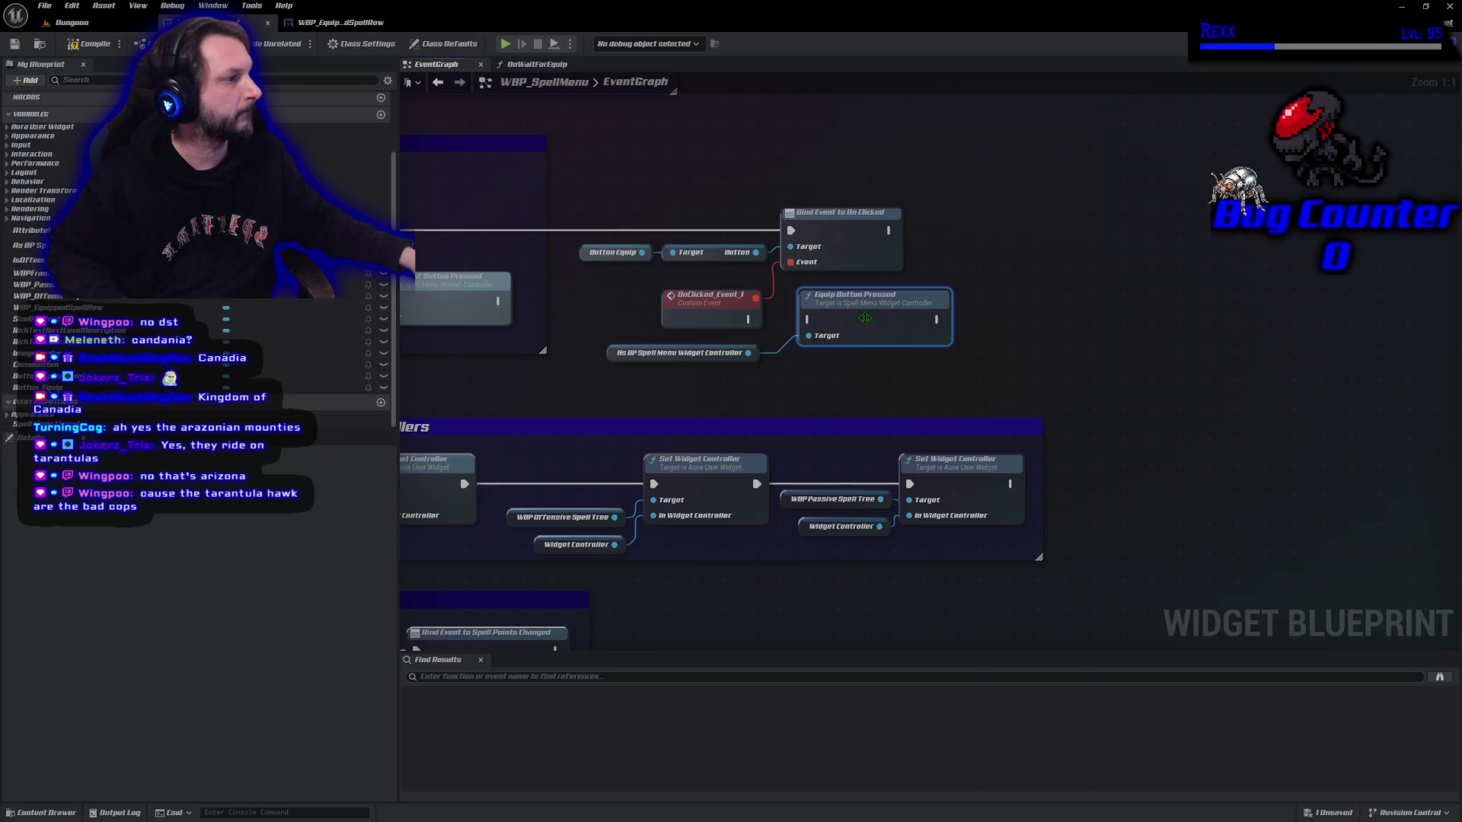
{"action": "mouse_move", "coordinate": [750, 319]}
{"action": "left_mouse_down"}
{"action": "mouse_move", "coordinate": [818, 335]}
{"action": "mouse_move", "coordinate": [809, 320]}
{"action": "left_mouse_up"}
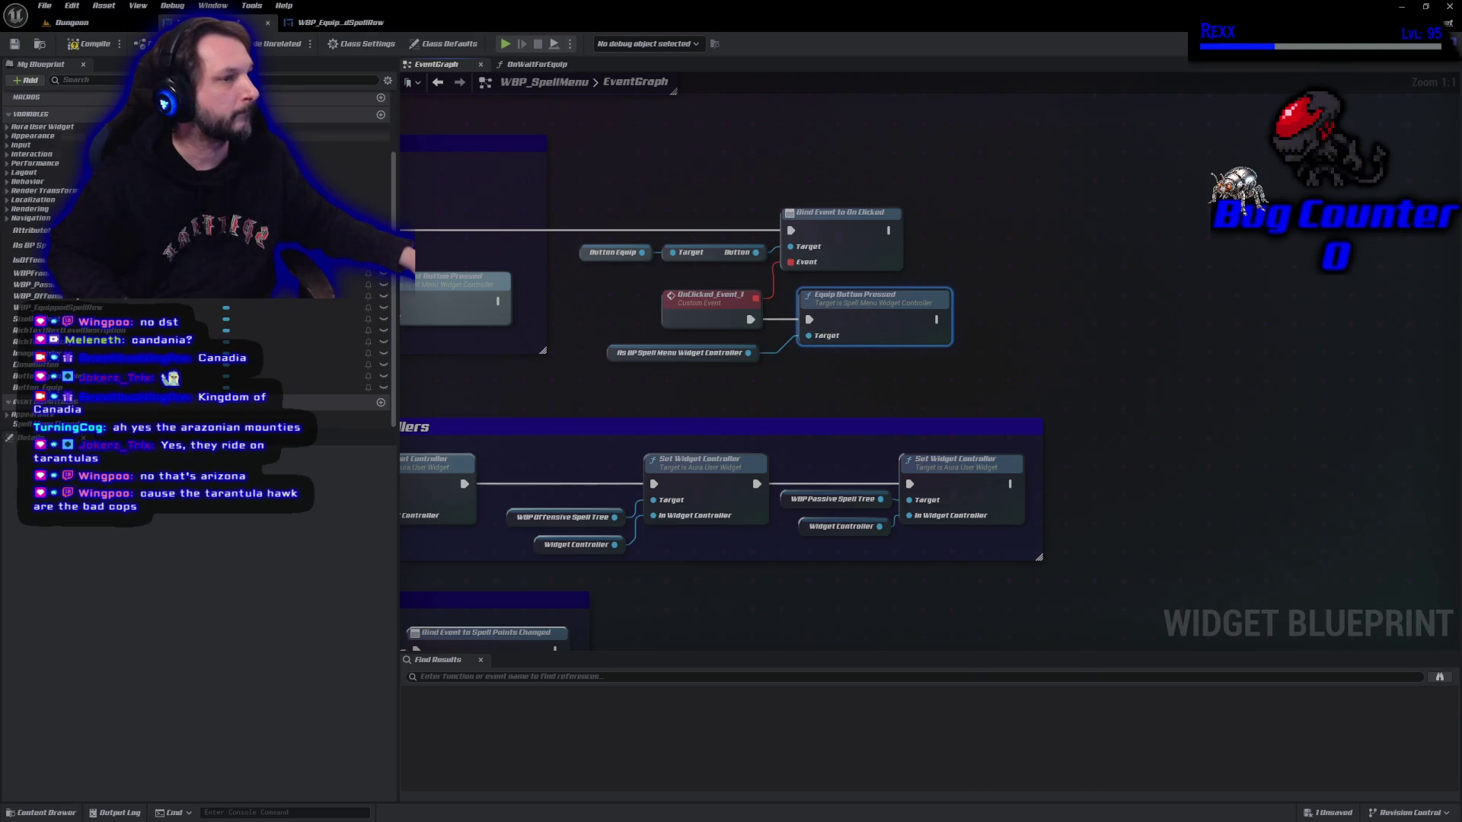
{"action": "left_click", "coordinate": [90, 43]}
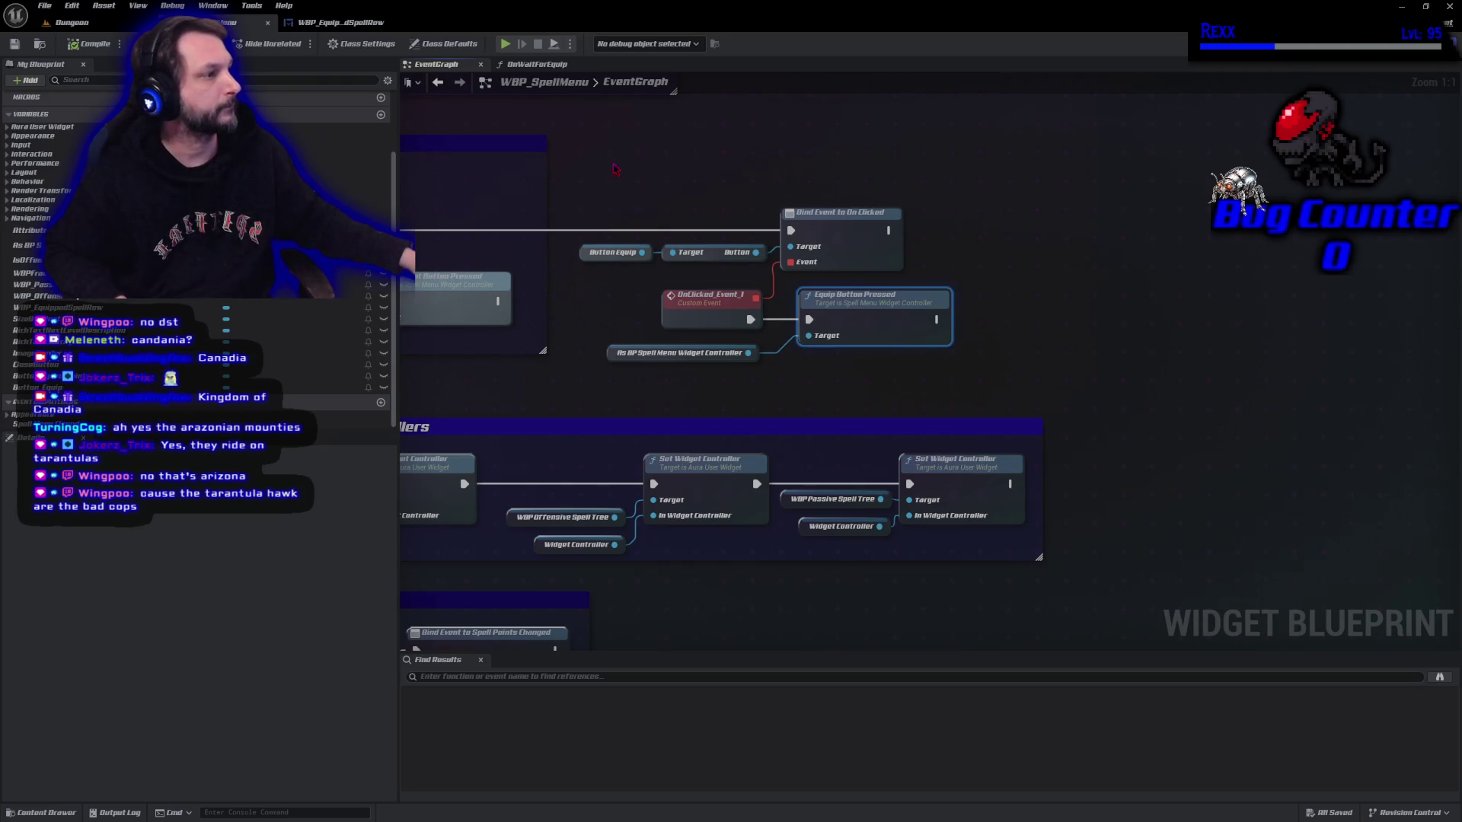
{"action": "left_click_drag", "start_coordinate": [615, 169], "coordinate": [903, 389]}
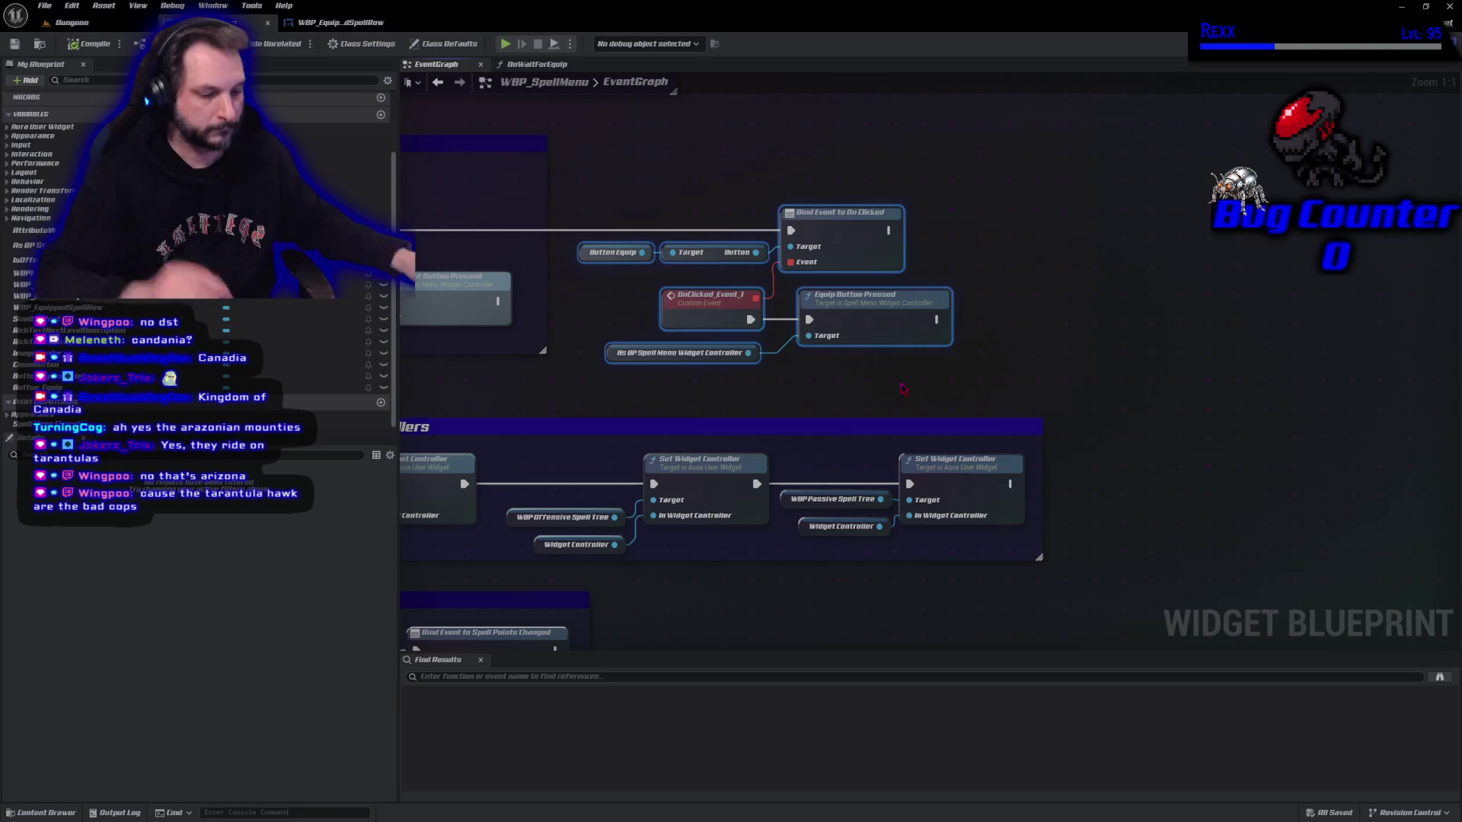
Add a comment titled 'Equip Button Pressed' around the selected nodes and show its bubble when zoomed.
{"action": "type", "text": "cEquip B"}
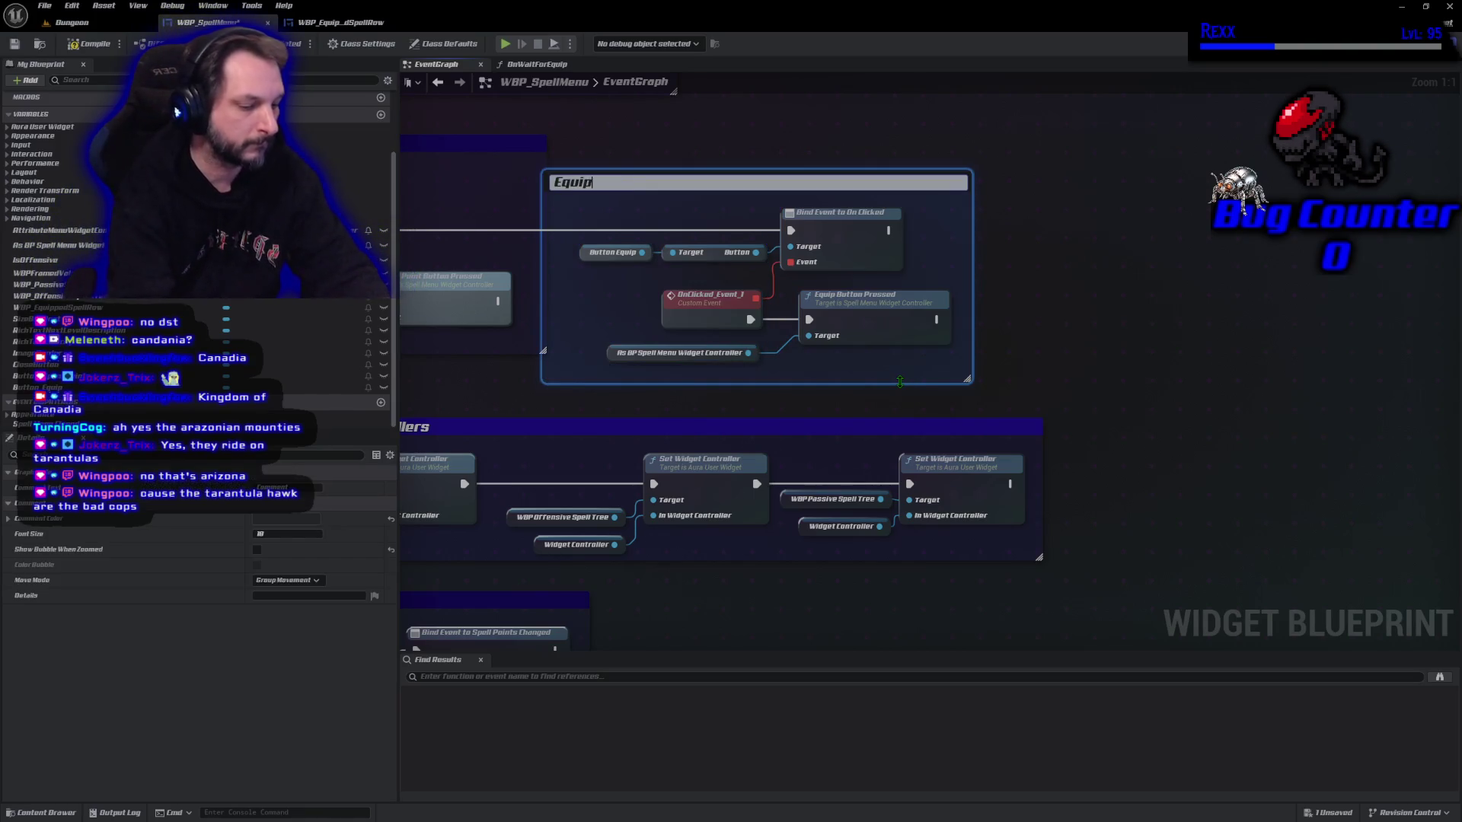
{"action": "type", "text": "utton PRr"}
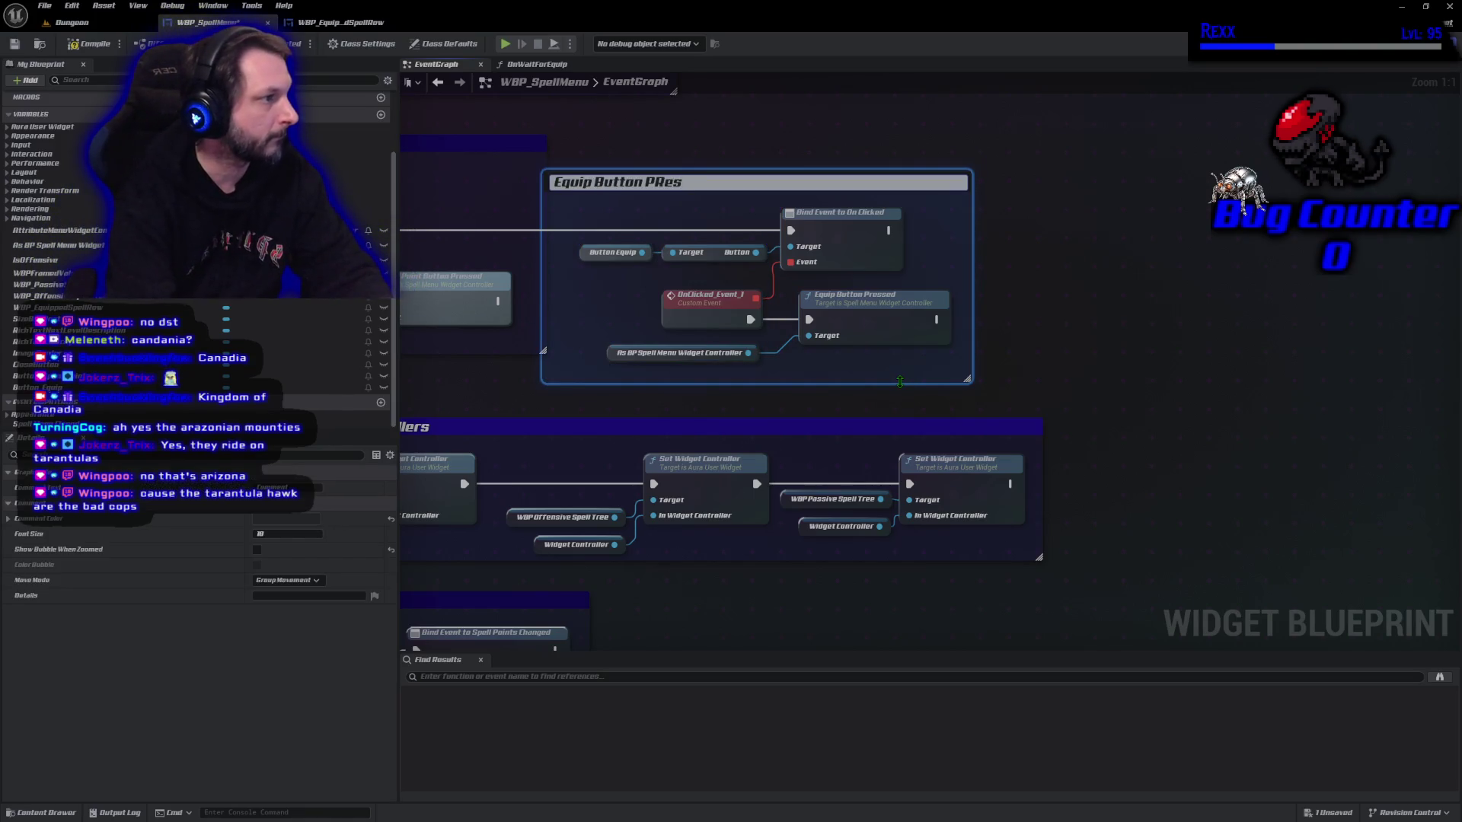
{"action": "key", "text": "BackSpace"}
{"action": "key", "text": "BackSpace"}
{"action": "type", "text": "ressed"}
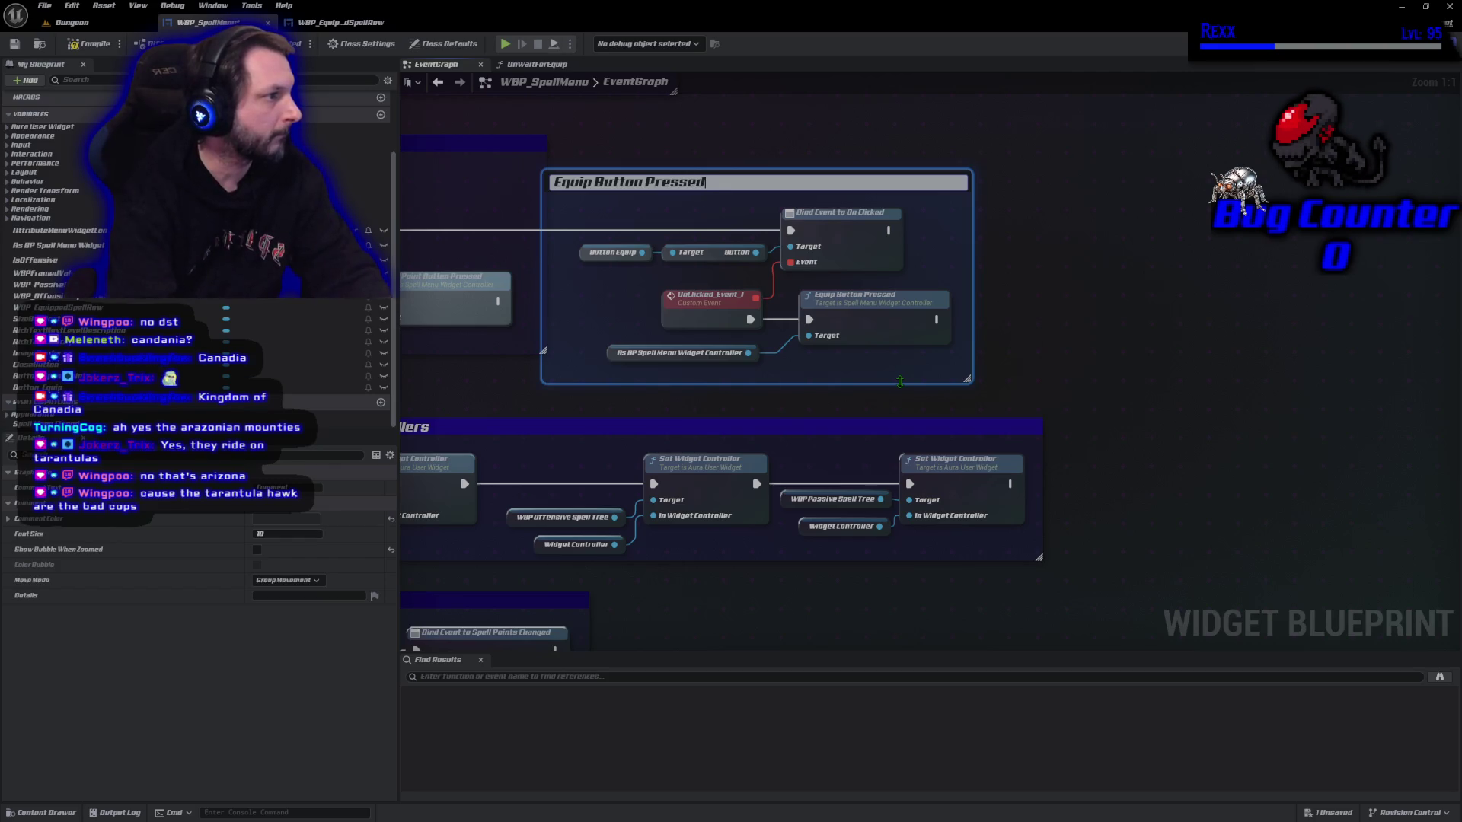
{"action": "key", "text": "Return"}
{"action": "left_click_drag", "start_coordinate": [805, 190], "coordinate": [823, 190]}
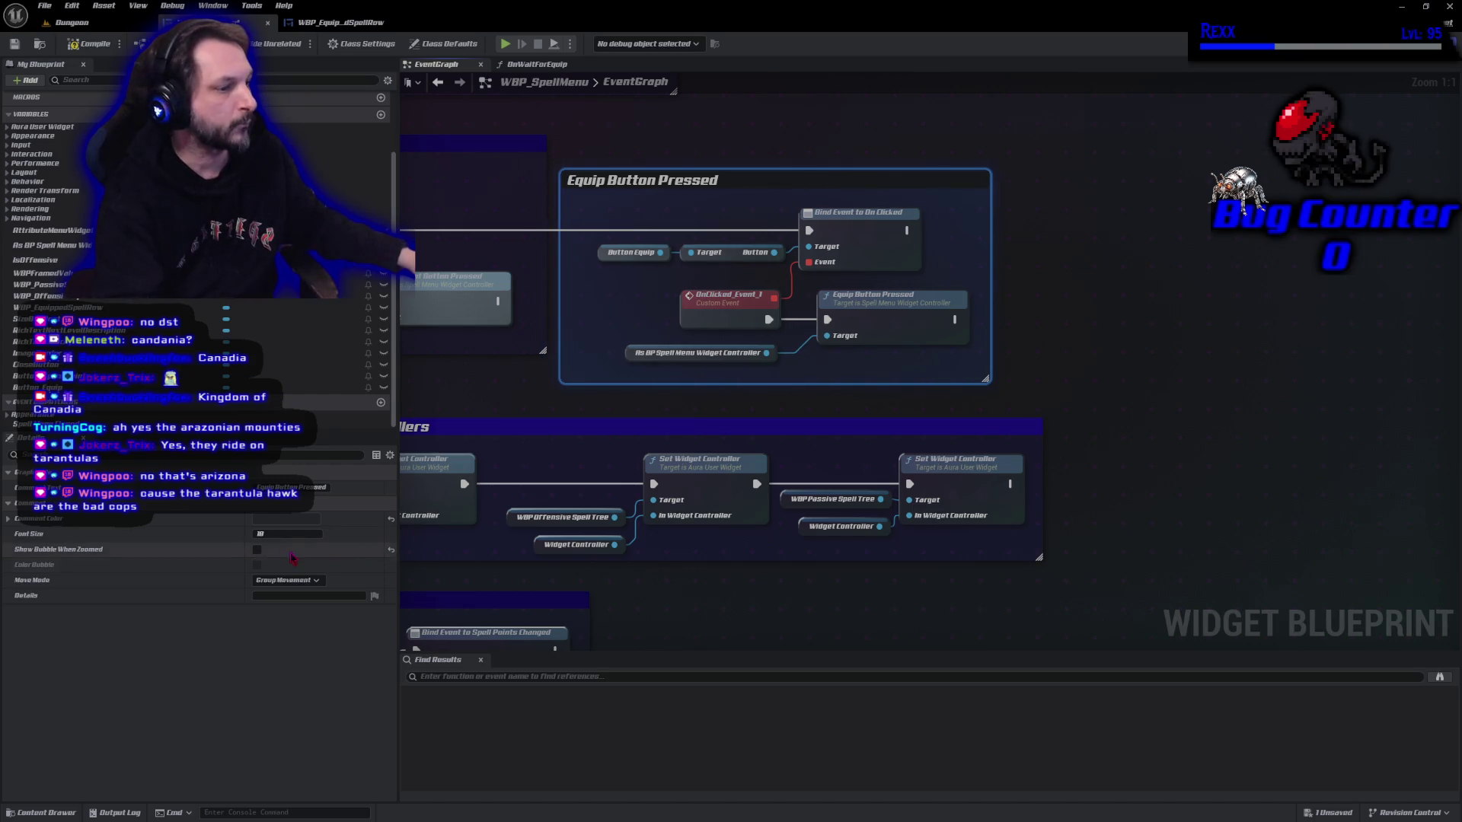
{"action": "left_click", "coordinate": [256, 549]}
Enable Color Bubble and set the comment colour to blue with value 0.27.
{"action": "left_click", "coordinate": [256, 564]}
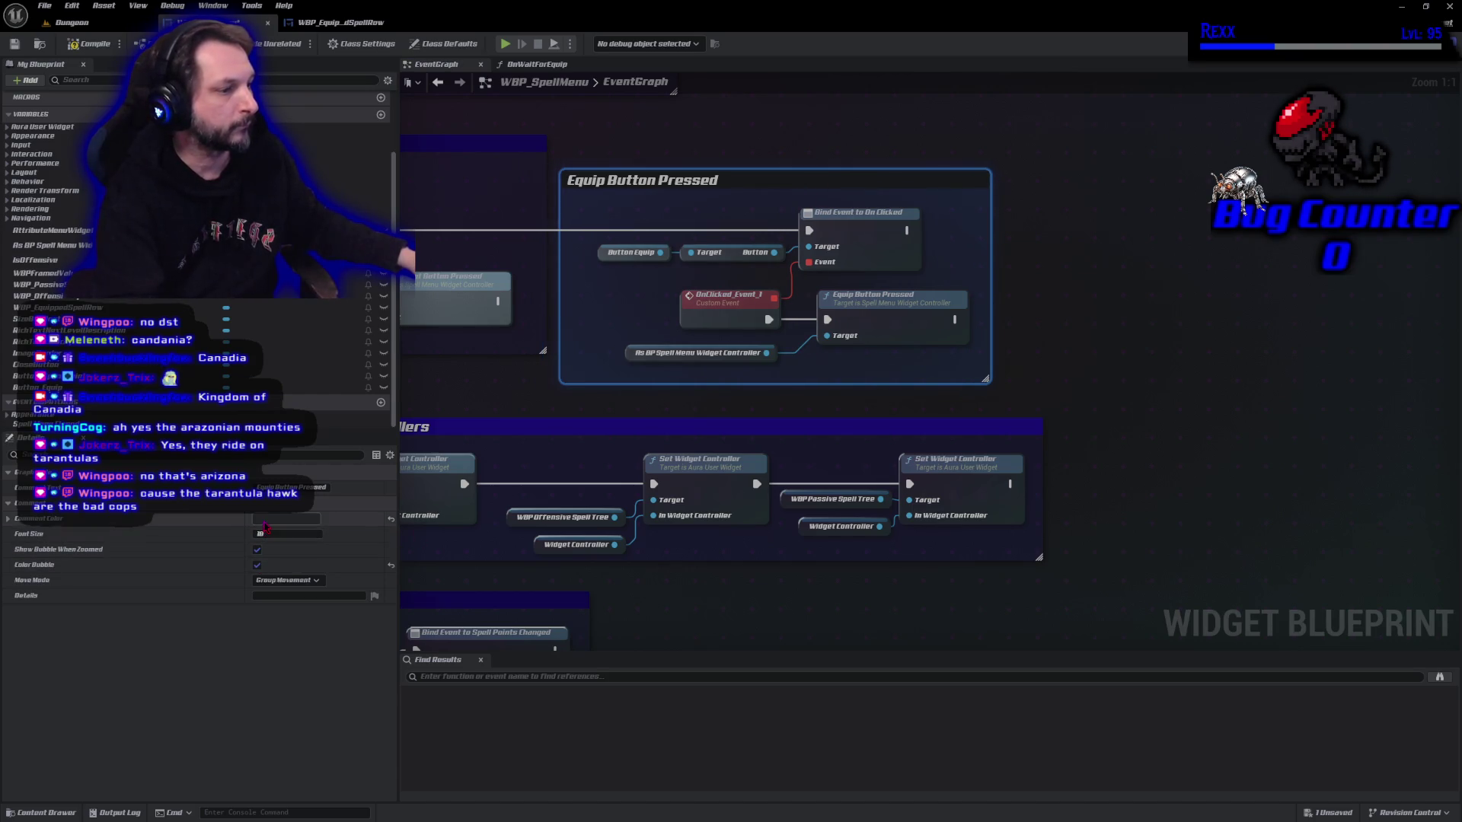
{"action": "left_click", "coordinate": [285, 518]}
{"action": "left_click", "coordinate": [369, 682]}
{"action": "type", "text": "0.37"}
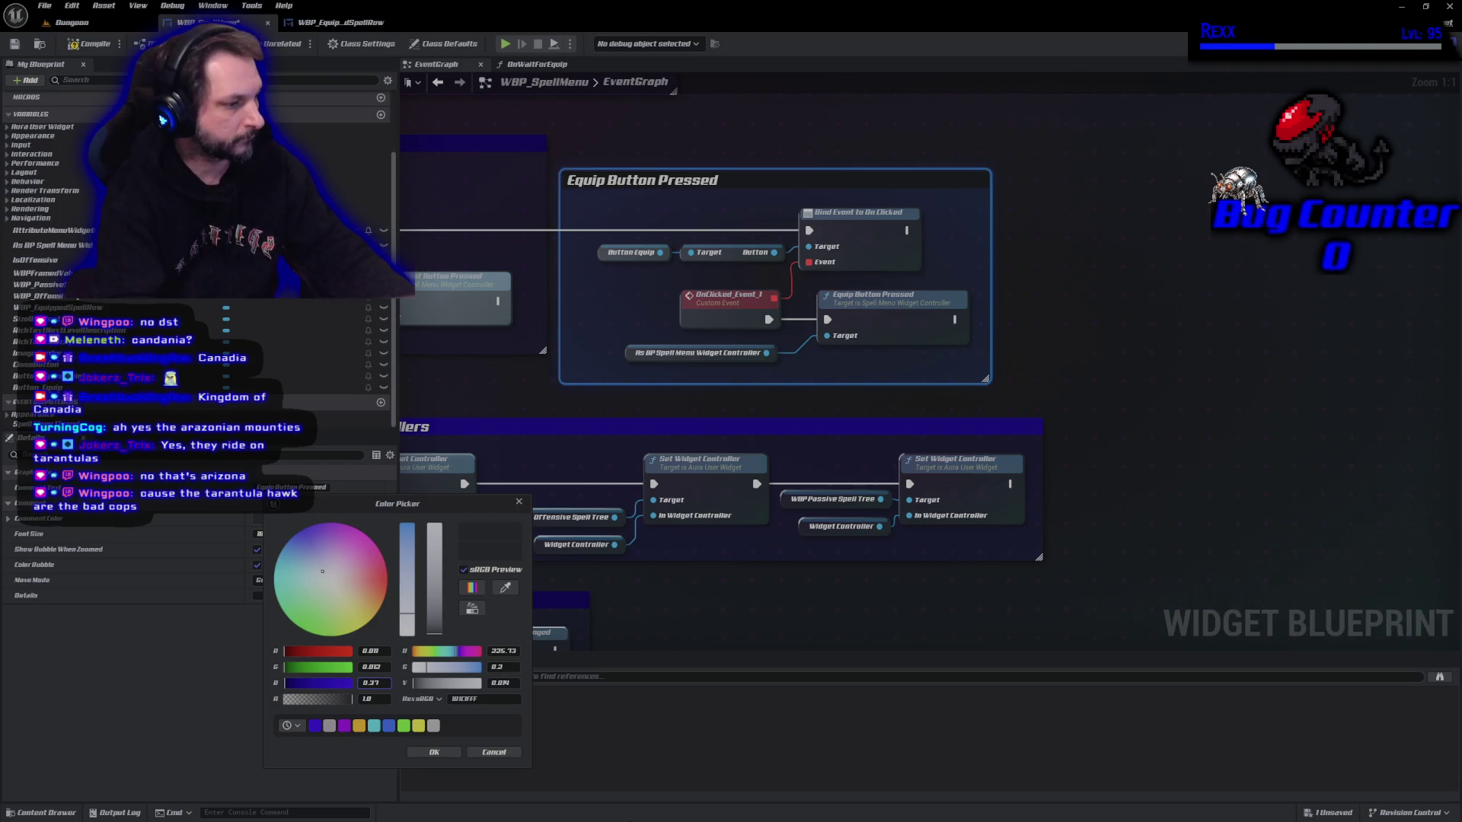
{"action": "key", "text": "Return"}
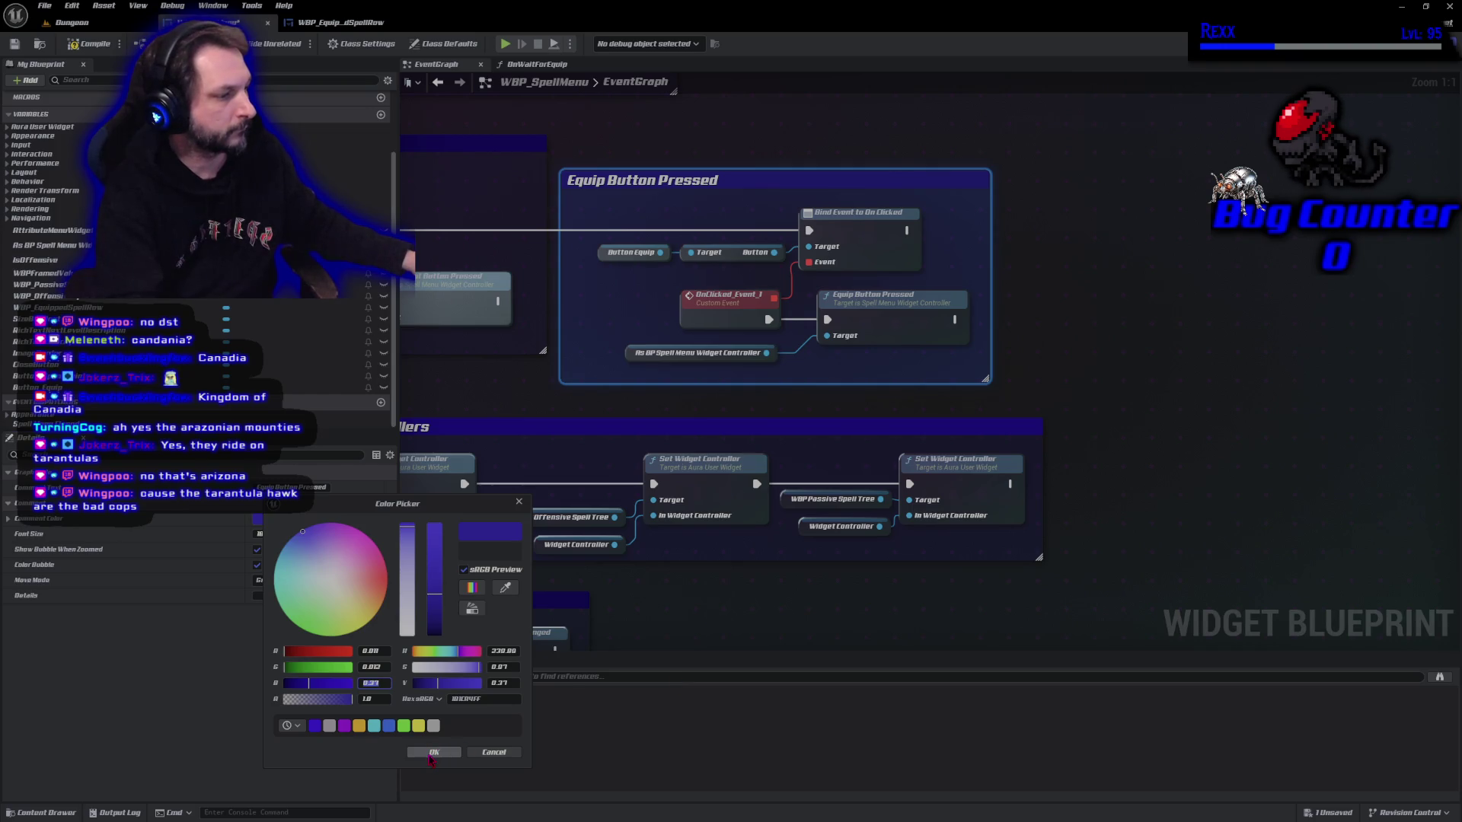
{"action": "left_click", "coordinate": [314, 727]}
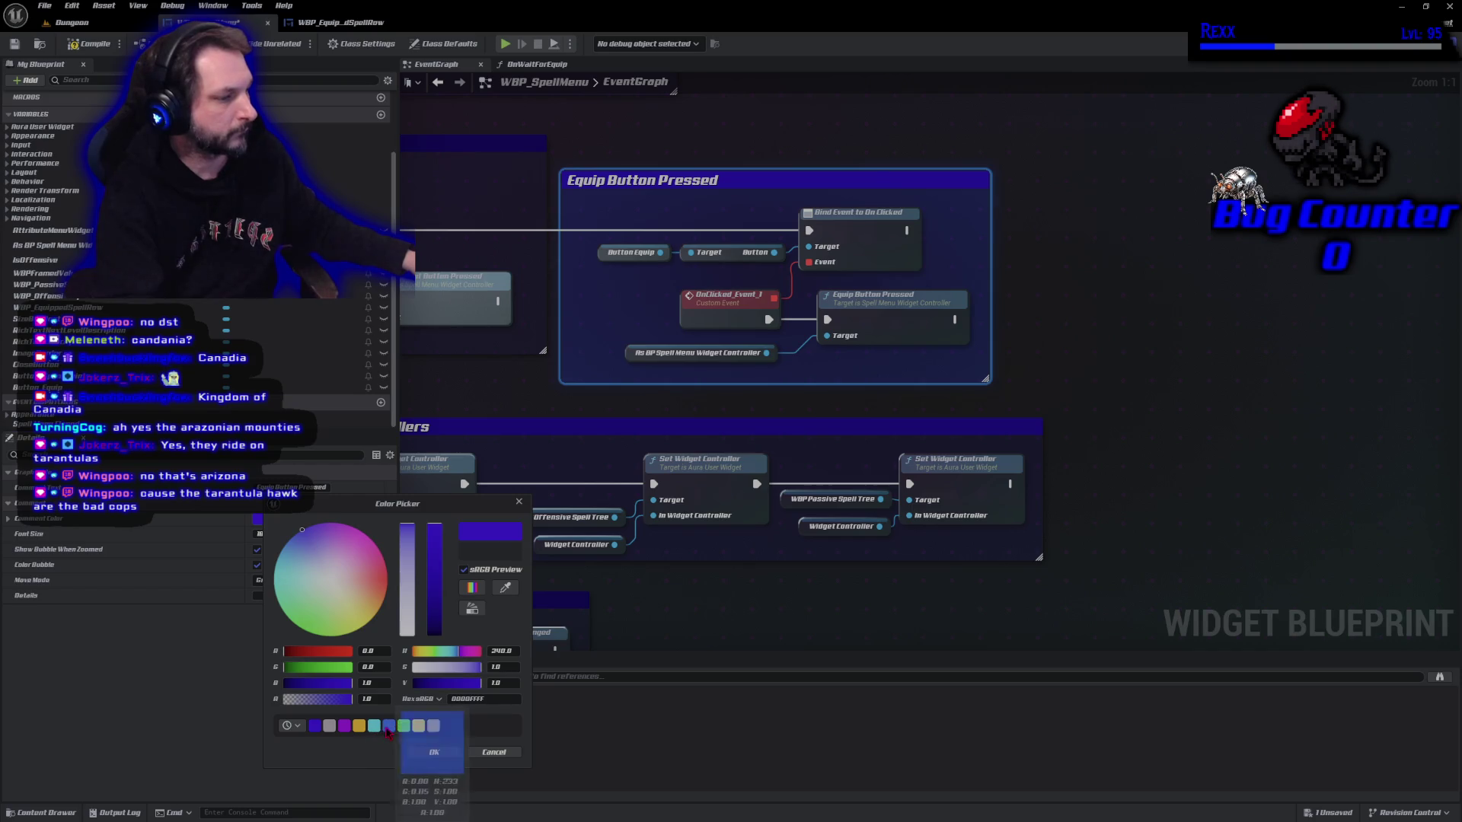
{"action": "left_click", "coordinate": [377, 684]}
{"action": "type", "text": "0."}
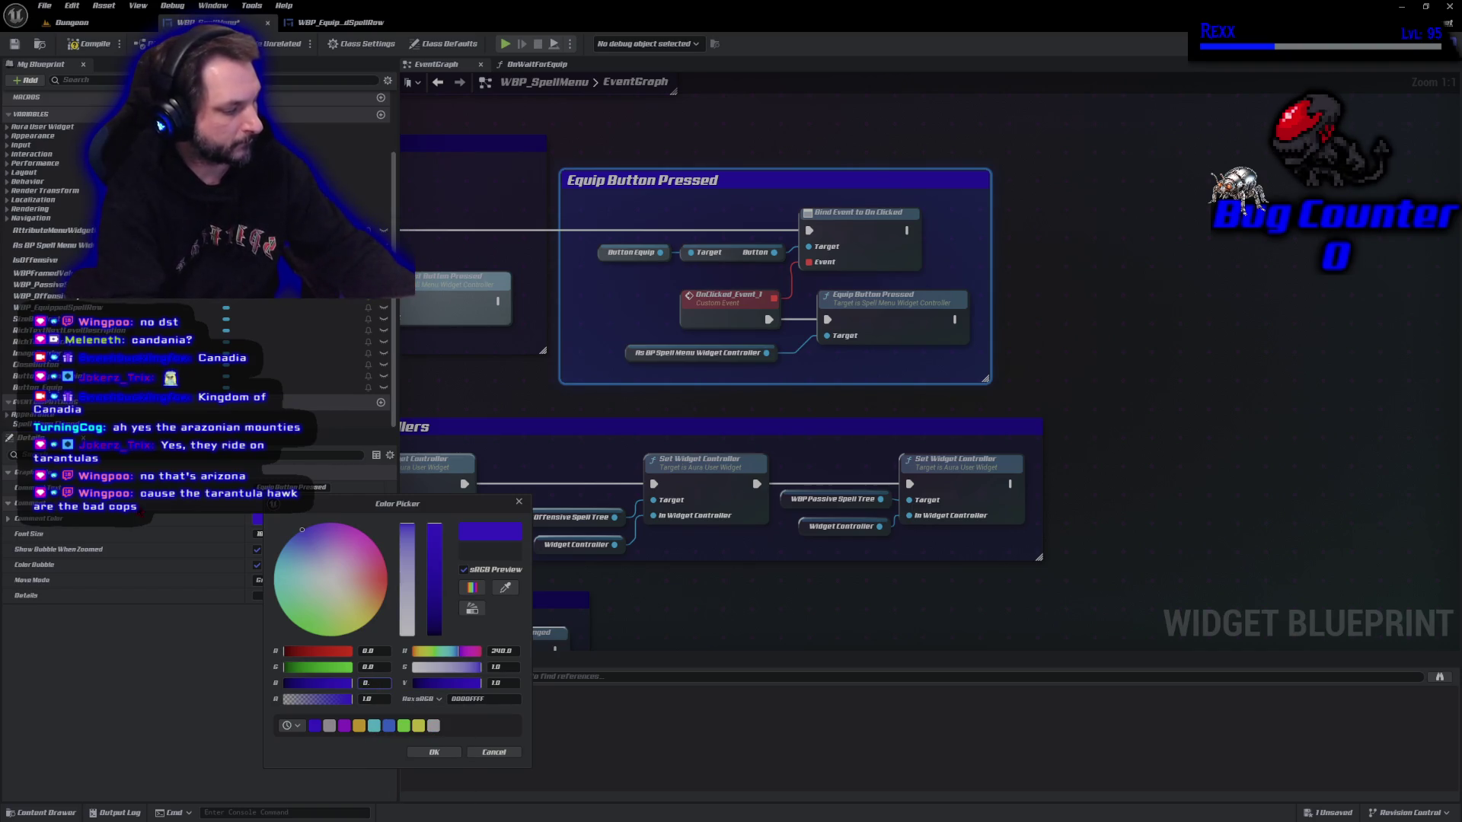
{"action": "type", "text": "27"}
{"action": "key", "text": "Return"}
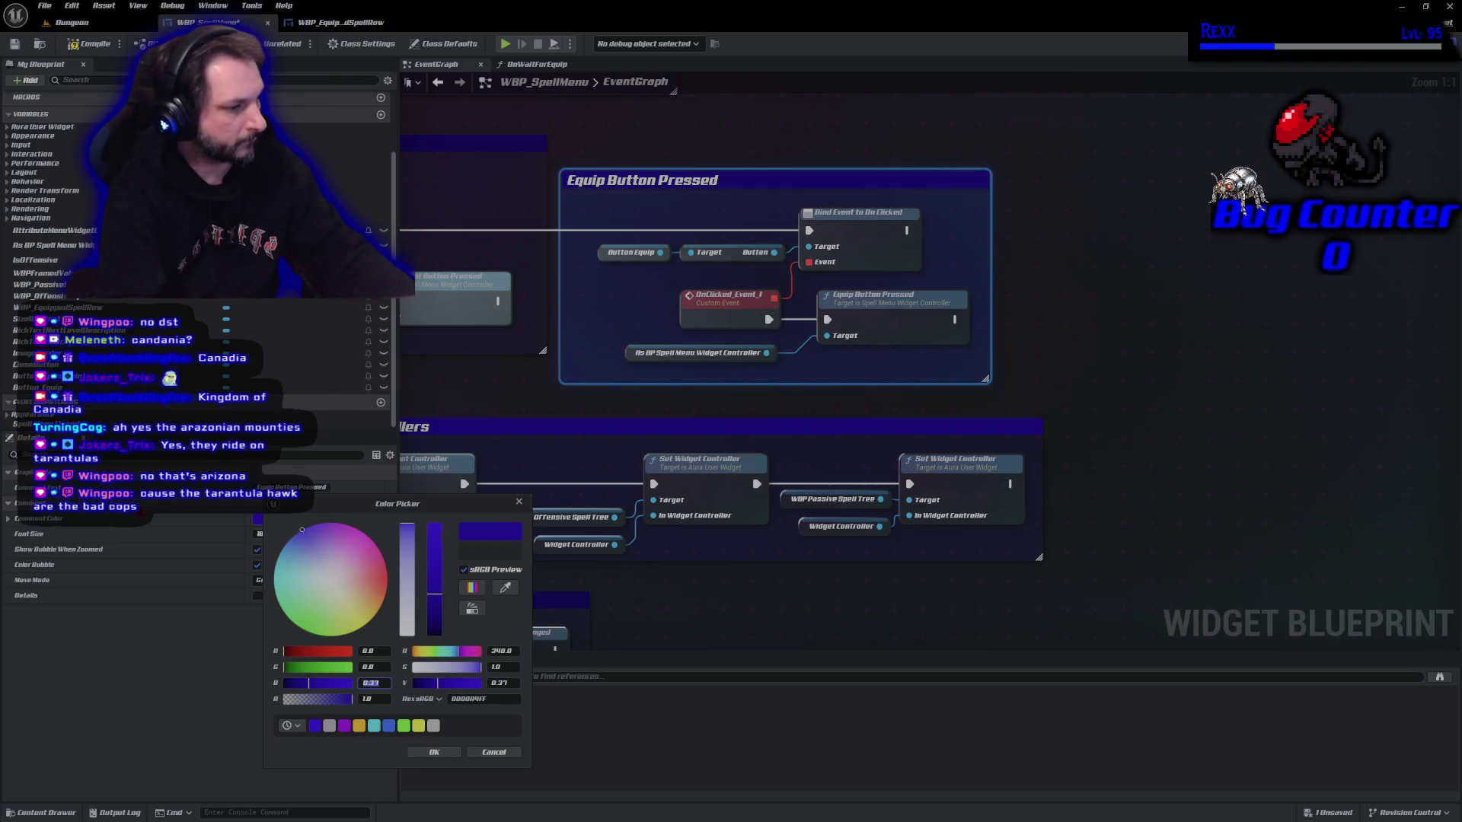
{"action": "left_click", "coordinate": [519, 502]}
Check the colours of the widget controllers and Spend Point Button Pressed comments without changing them.
{"action": "left_click", "coordinate": [595, 421]}
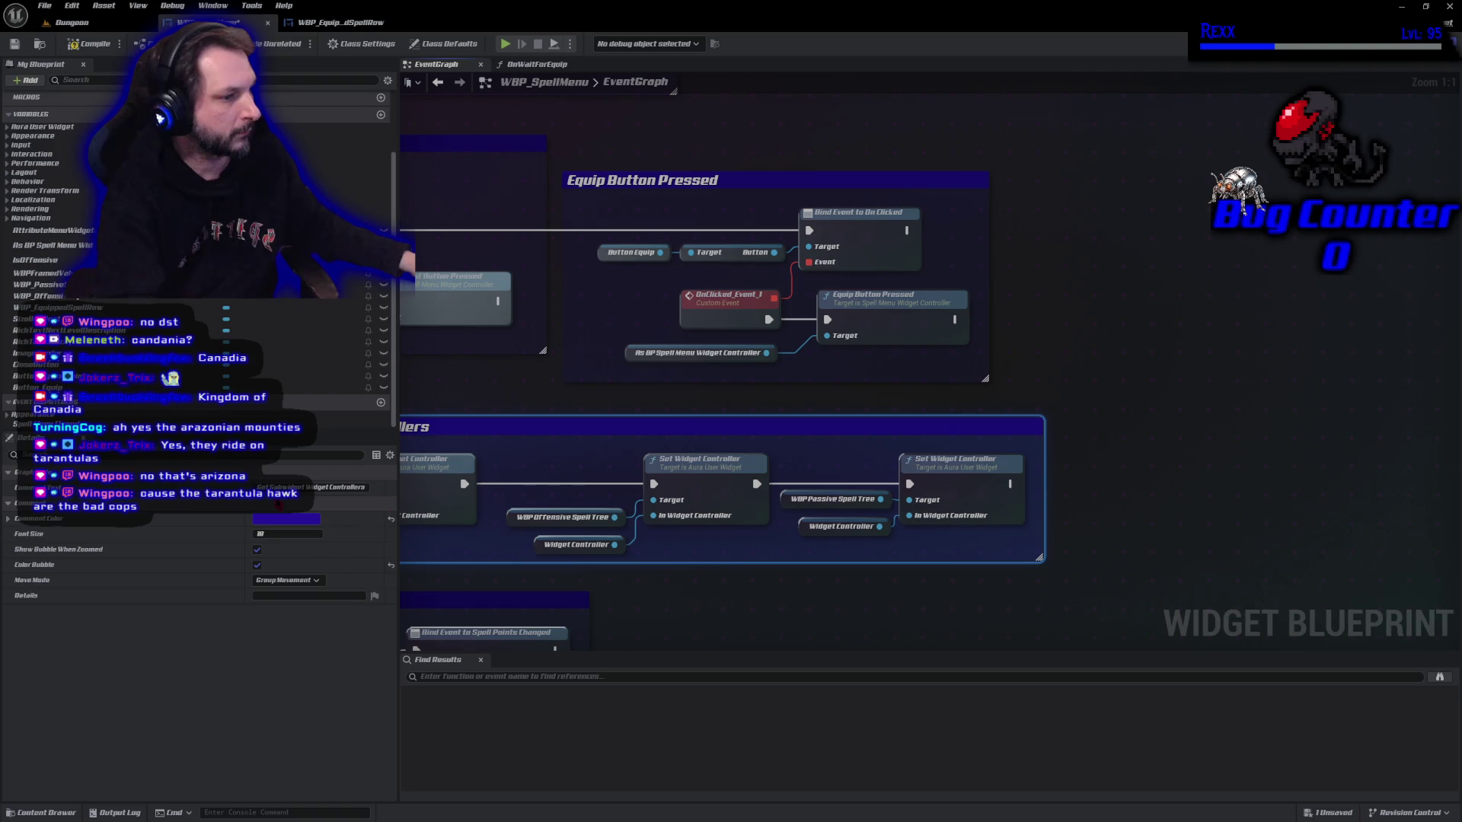
{"action": "left_click", "coordinate": [263, 520]}
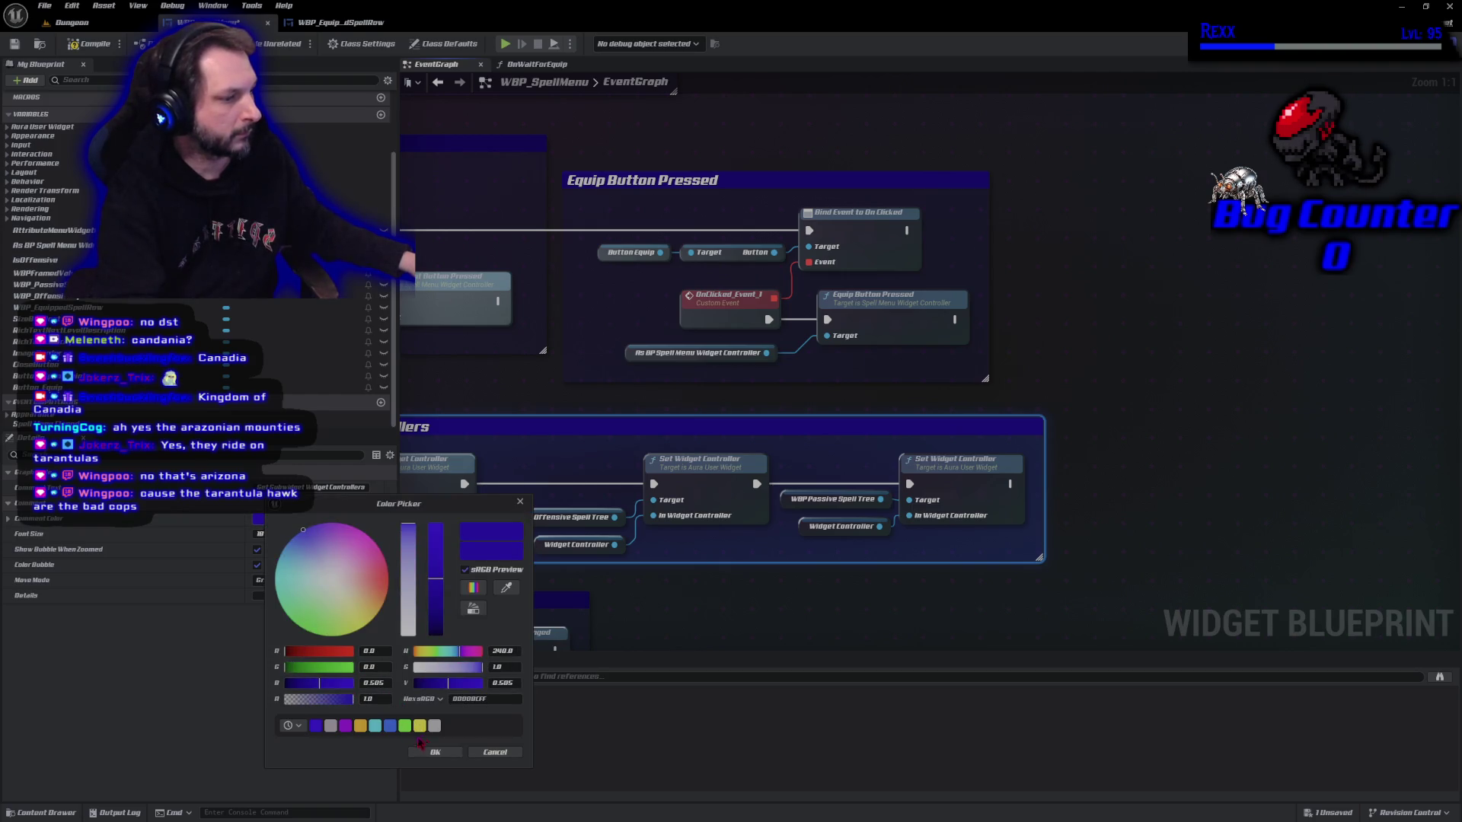
{"action": "left_click", "coordinate": [493, 754]}
{"action": "left_click", "coordinate": [615, 228]}
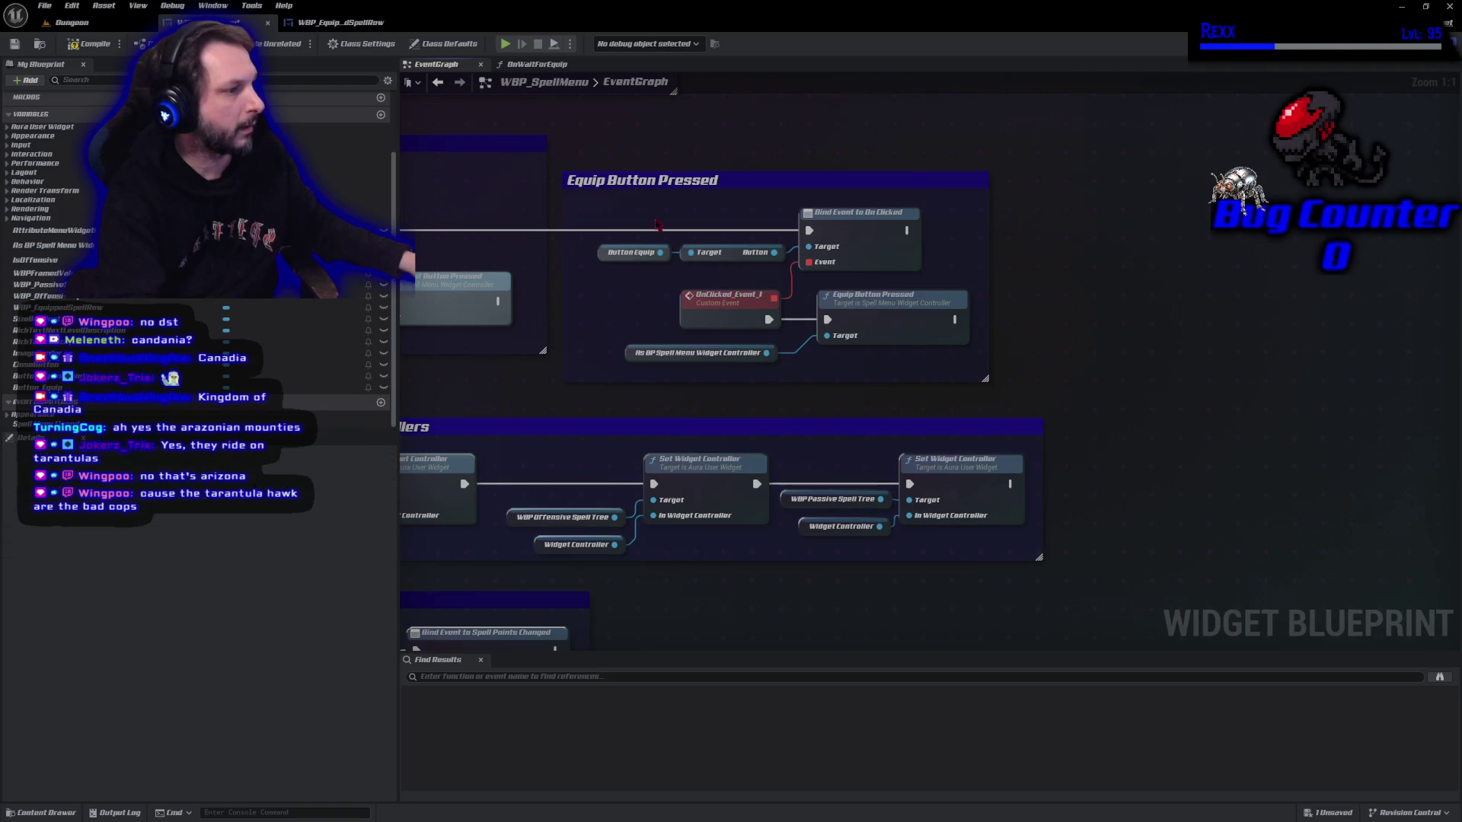
{"action": "left_click_drag", "start_coordinate": [615, 228], "coordinate": [862, 251]}
{"action": "left_click", "coordinate": [722, 168]}
{"action": "left_click", "coordinate": [287, 519]}
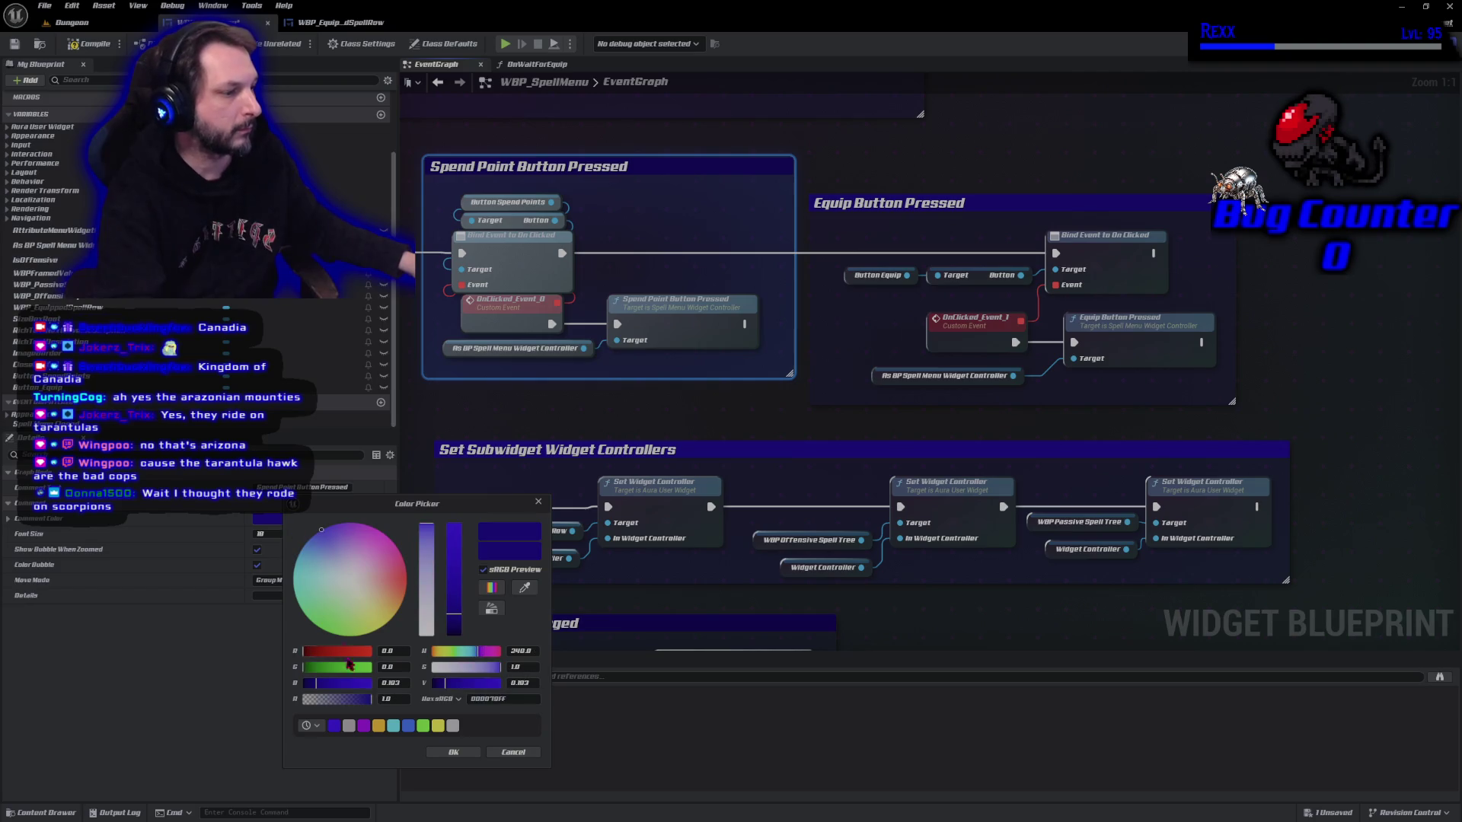
{"action": "left_click", "coordinate": [503, 753]}
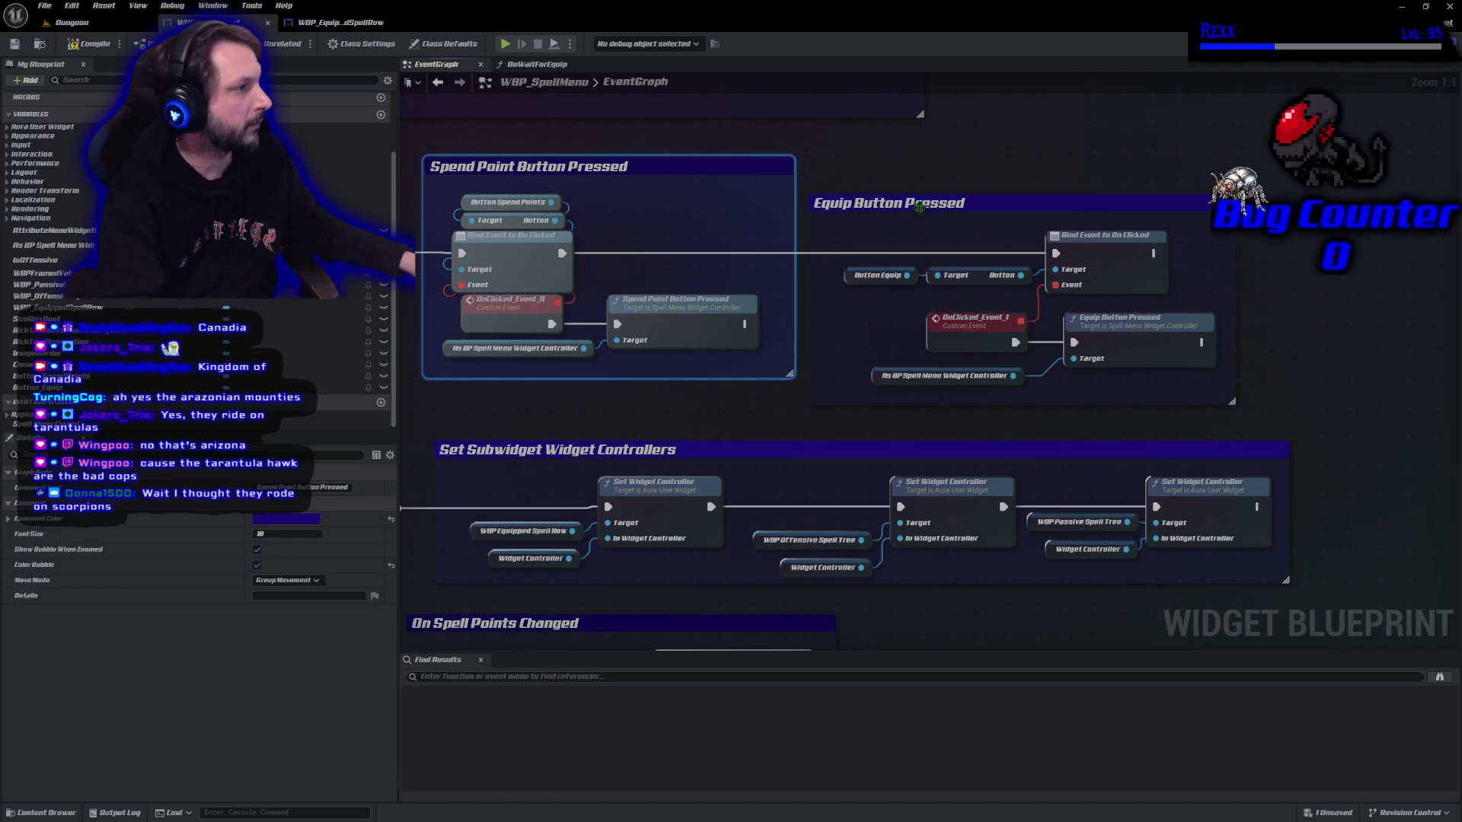
Set the Equip Button Pressed comment's blue value to 0.25 and save the blueprint.
{"action": "left_click", "coordinate": [978, 210]}
{"action": "left_click", "coordinate": [287, 520]}
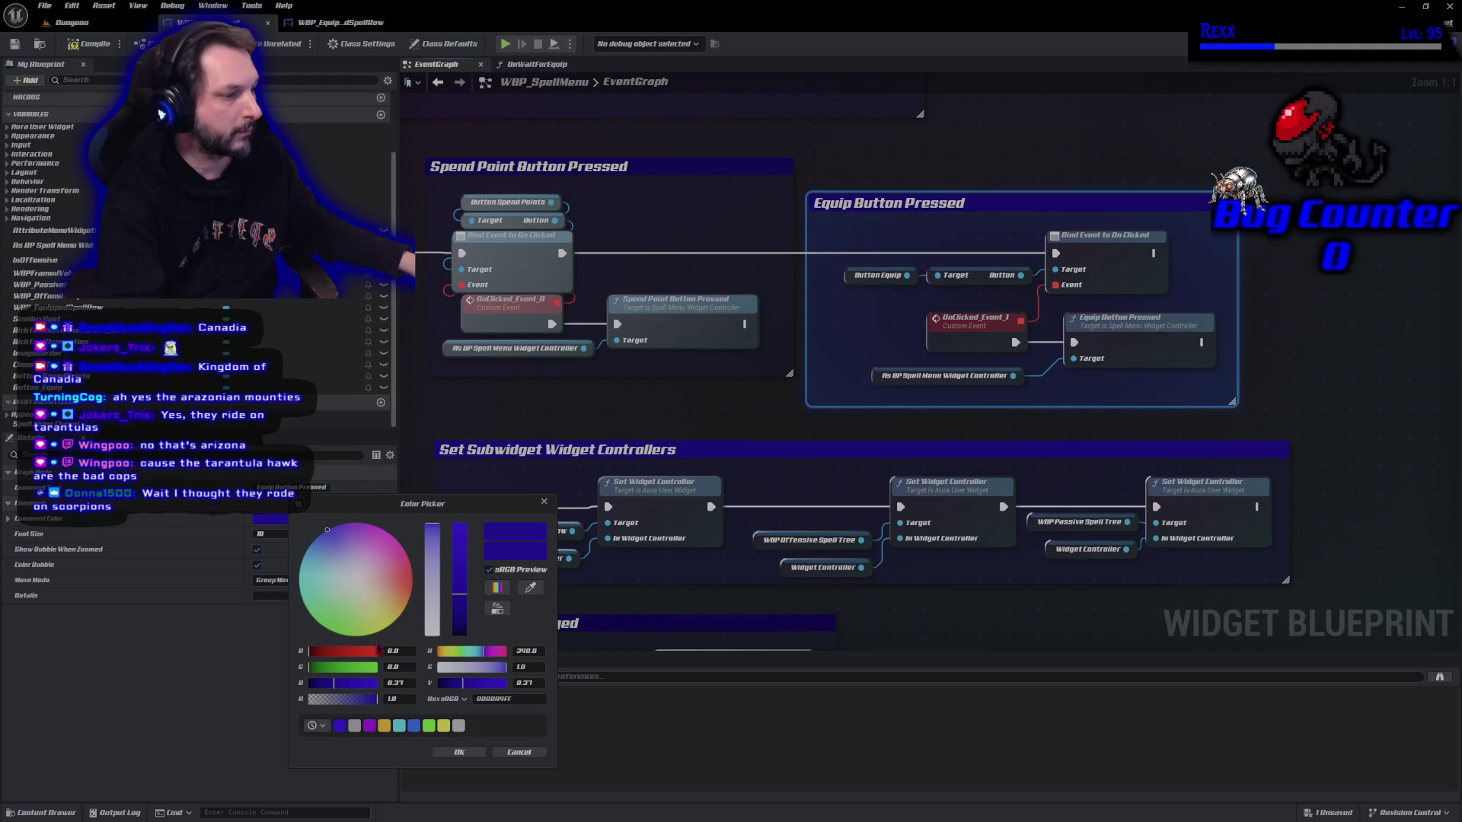
{"action": "left_click", "coordinate": [400, 683]}
{"action": "type", "text": "0"}
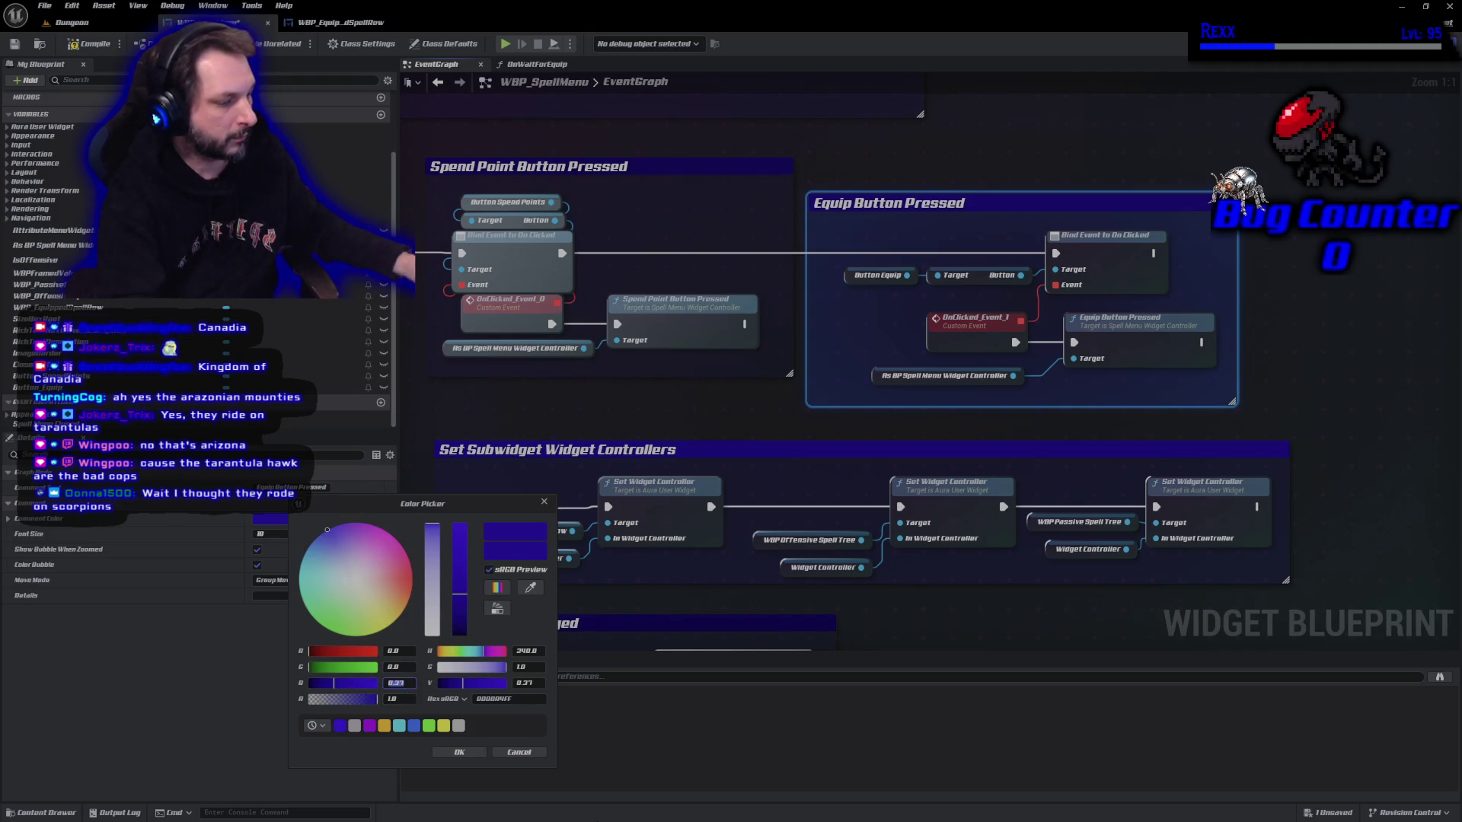
{"action": "type", "text": ".25"}
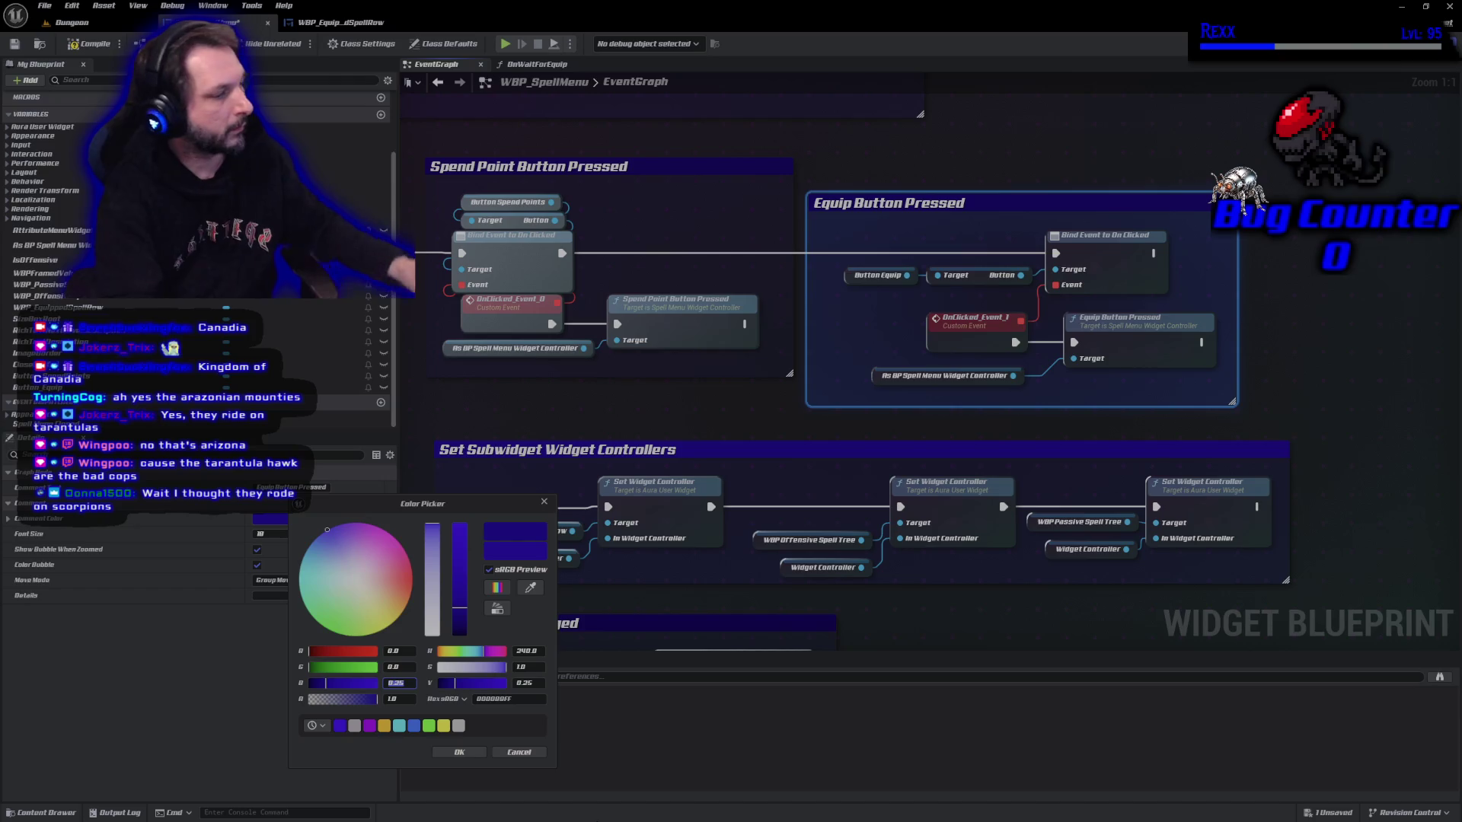
{"action": "left_click", "coordinate": [459, 752]}
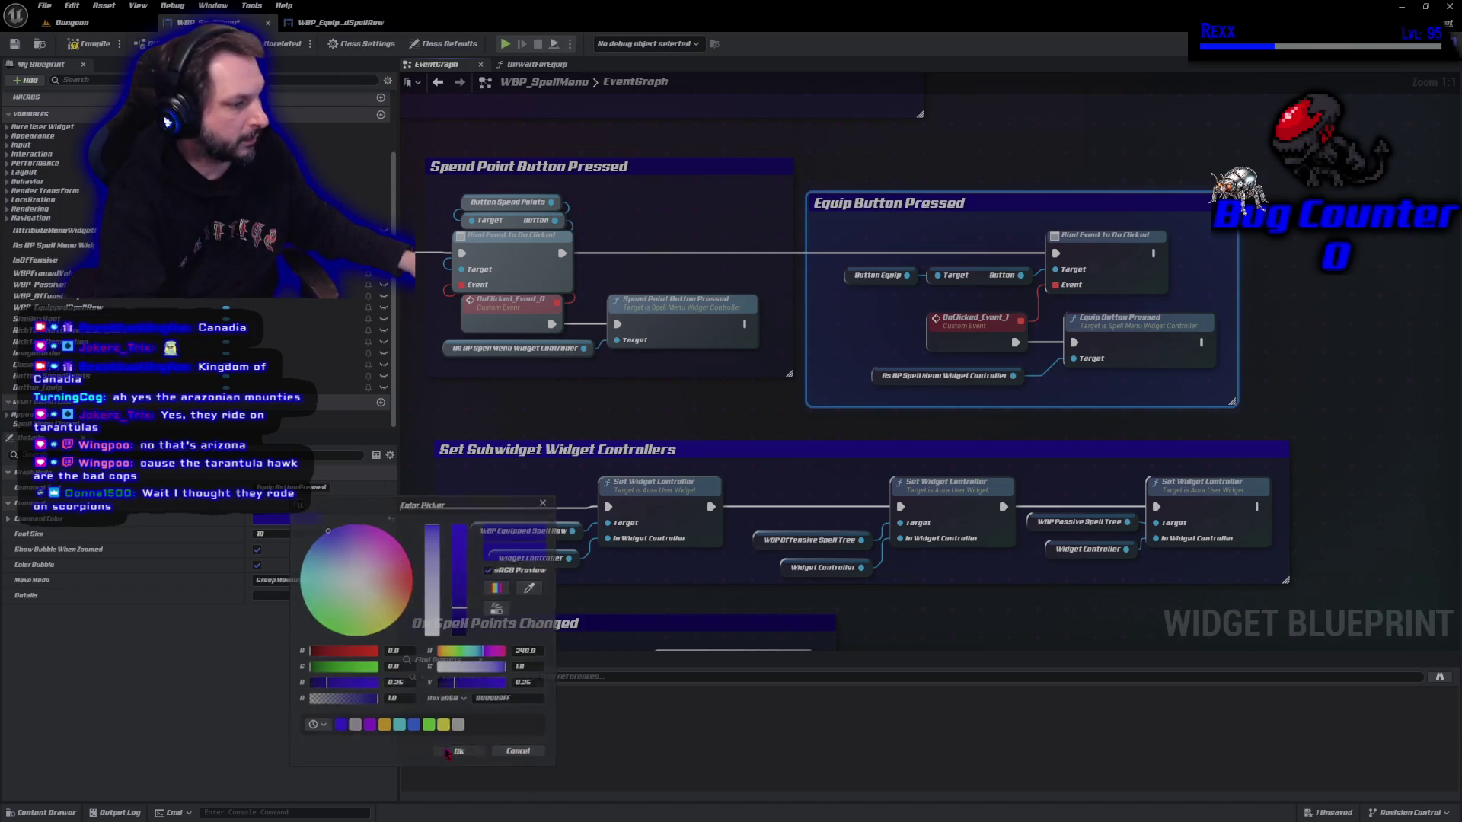
{"action": "key", "text": "ctrl+s"}
{"action": "left_click_drag", "start_coordinate": [656, 345], "coordinate": [883, 392]}
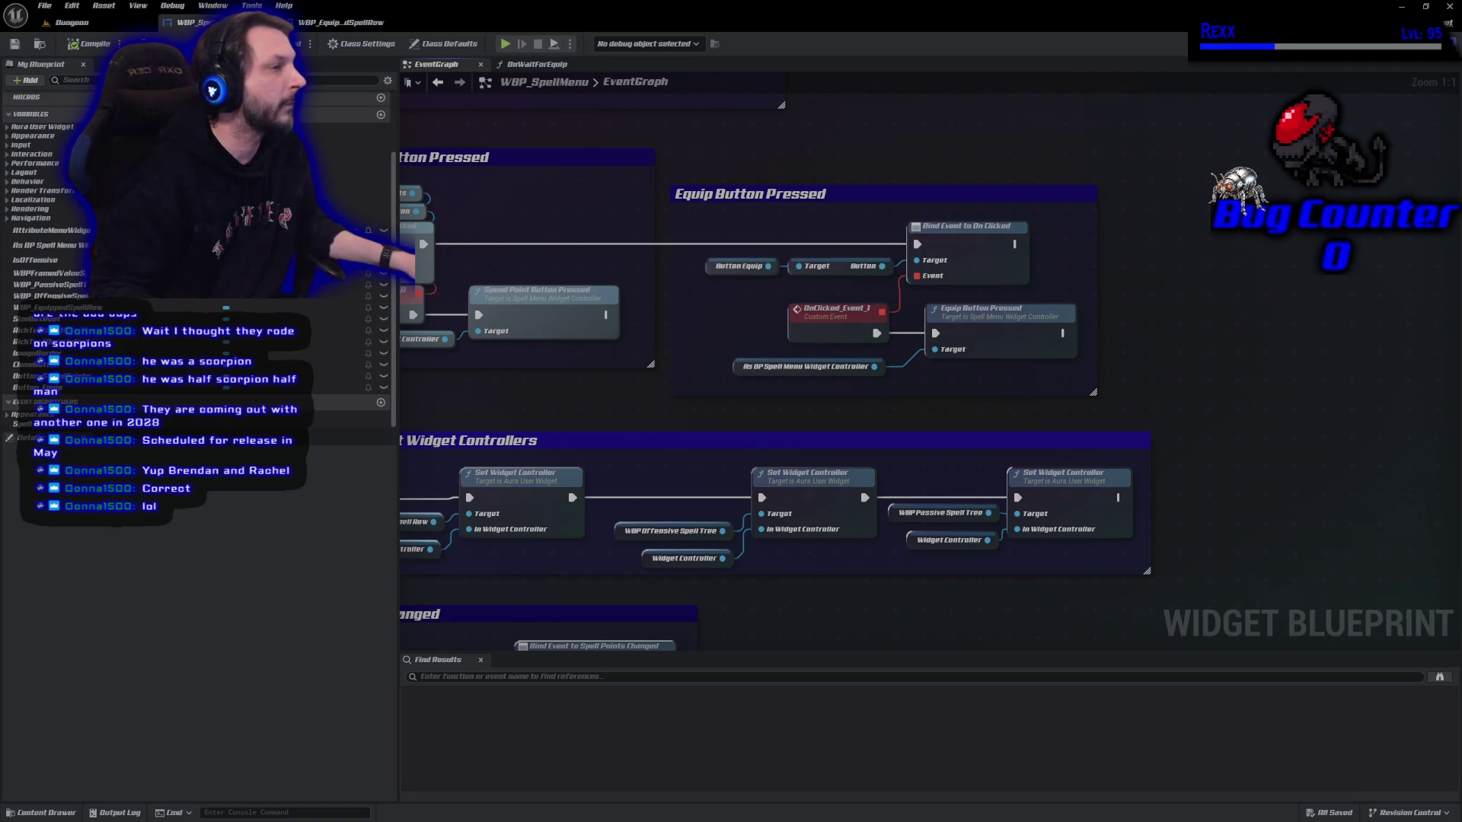
Open OnWaitForEquip, which branches to play offensive or passive selection animations.
{"action": "left_click", "coordinate": [537, 63]}
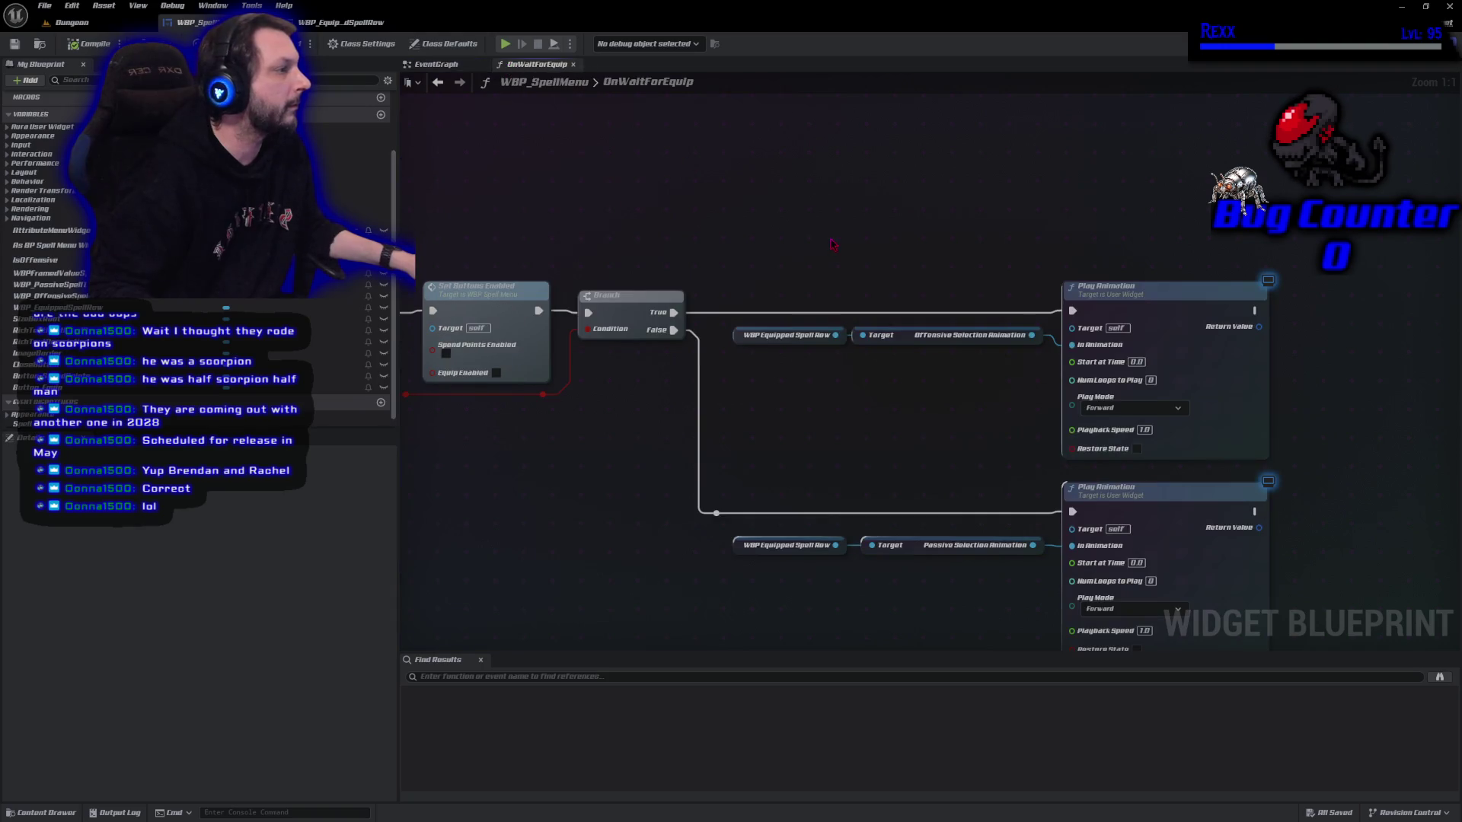
Connect both WBP Equipped Spell Row getters to the Play Animation Target pins, save, and open WBP_EquippedSpellRow.
{"action": "left_click_drag", "start_coordinate": [615, 138], "coordinate": [737, 153]}
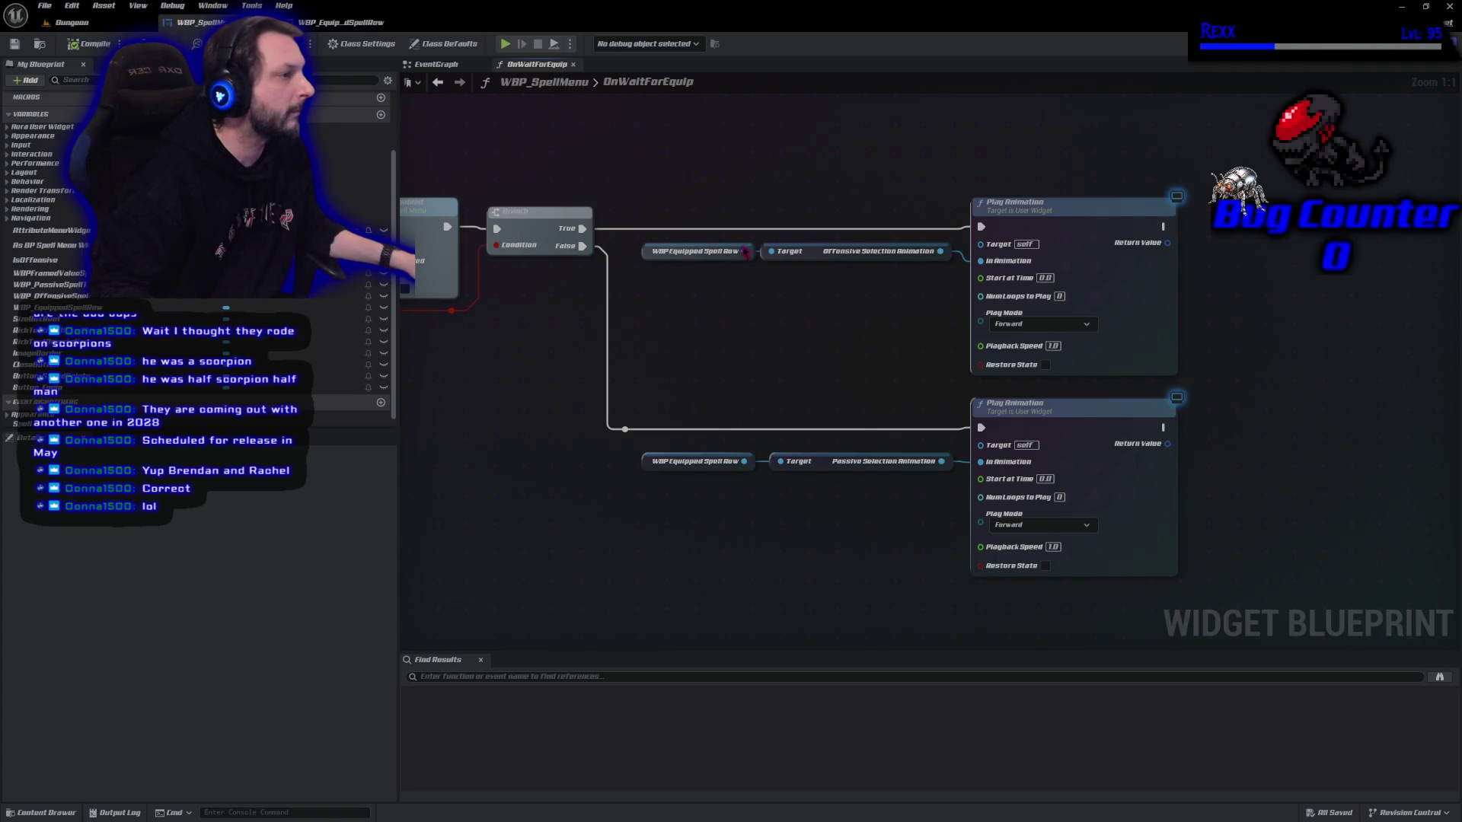
{"action": "mouse_move", "coordinate": [742, 251]}
{"action": "left_mouse_down"}
{"action": "mouse_move", "coordinate": [759, 249]}
{"action": "mouse_move", "coordinate": [742, 251]}
{"action": "mouse_move", "coordinate": [753, 263]}
{"action": "mouse_move", "coordinate": [980, 242]}
{"action": "left_mouse_up"}
{"action": "mouse_move", "coordinate": [743, 461]}
{"action": "left_mouse_down"}
{"action": "mouse_move", "coordinate": [791, 473]}
{"action": "mouse_move", "coordinate": [981, 445]}
{"action": "left_mouse_up"}
{"action": "key", "text": "ctrl+s"}
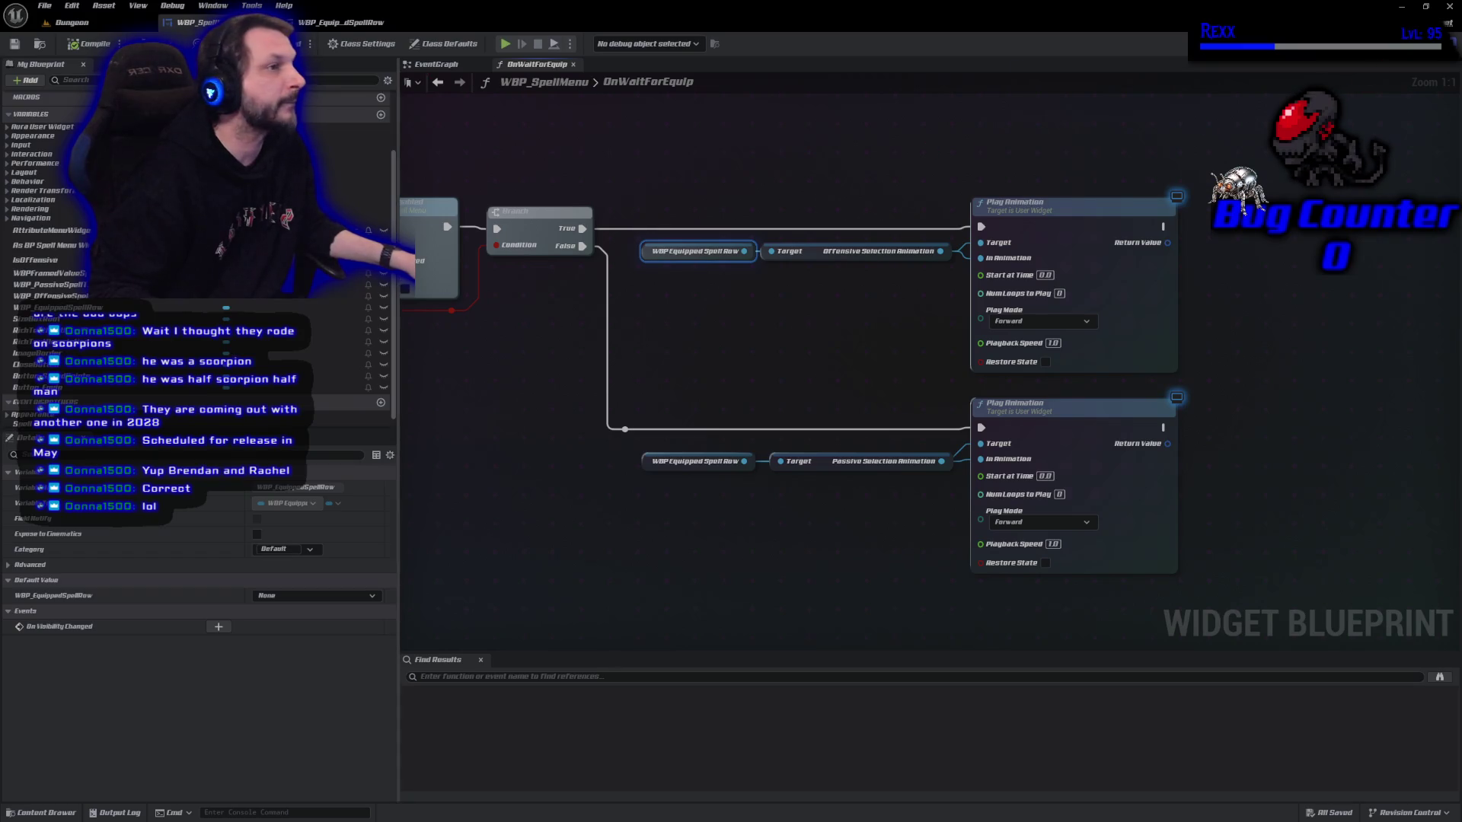
{"action": "left_click", "coordinate": [358, 22]}
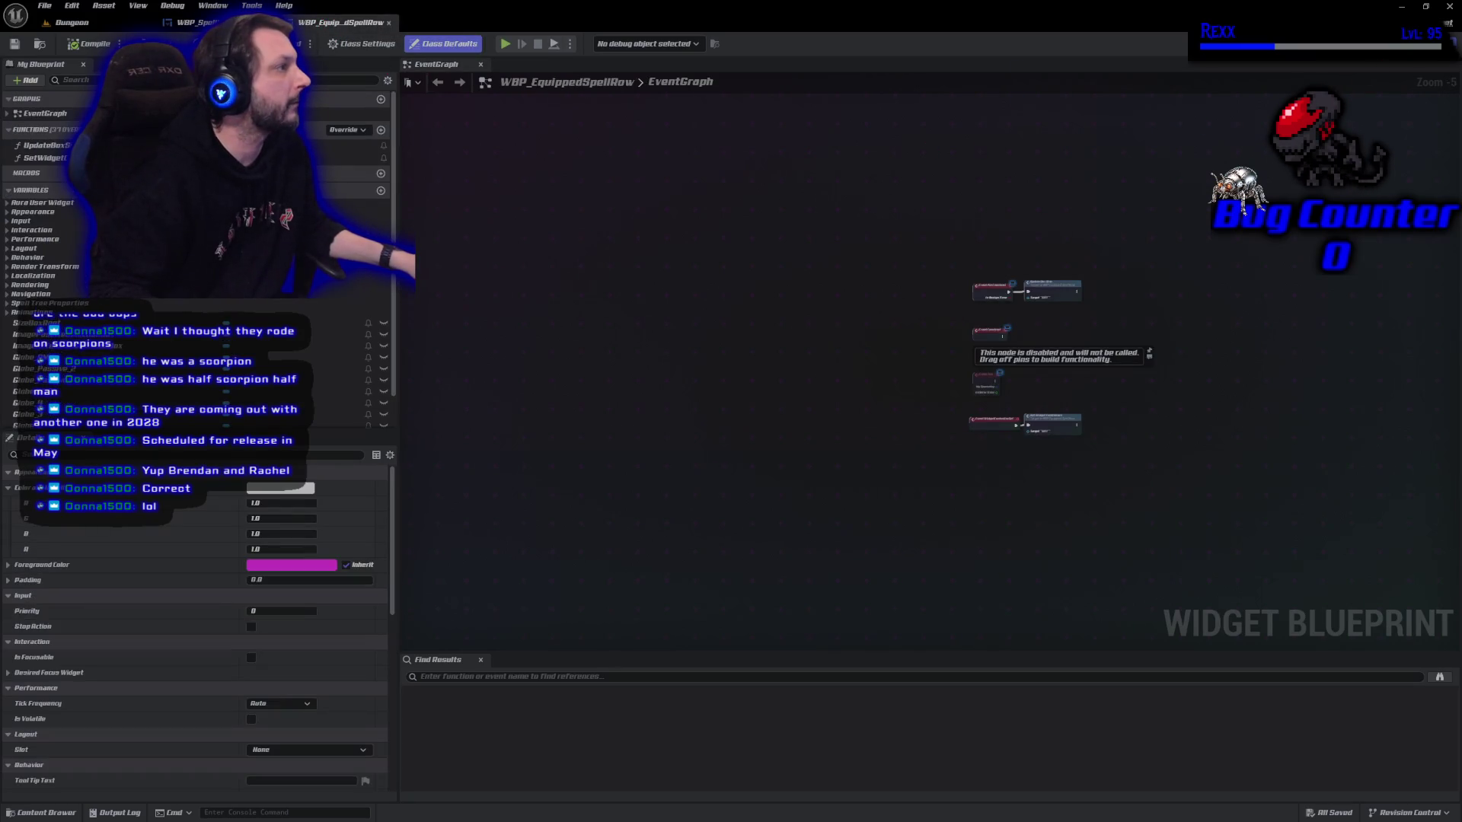
Set Render Opacity to 0 on both offensive selection images in the Designer.
{"action": "left_click", "coordinate": [1408, 43]}
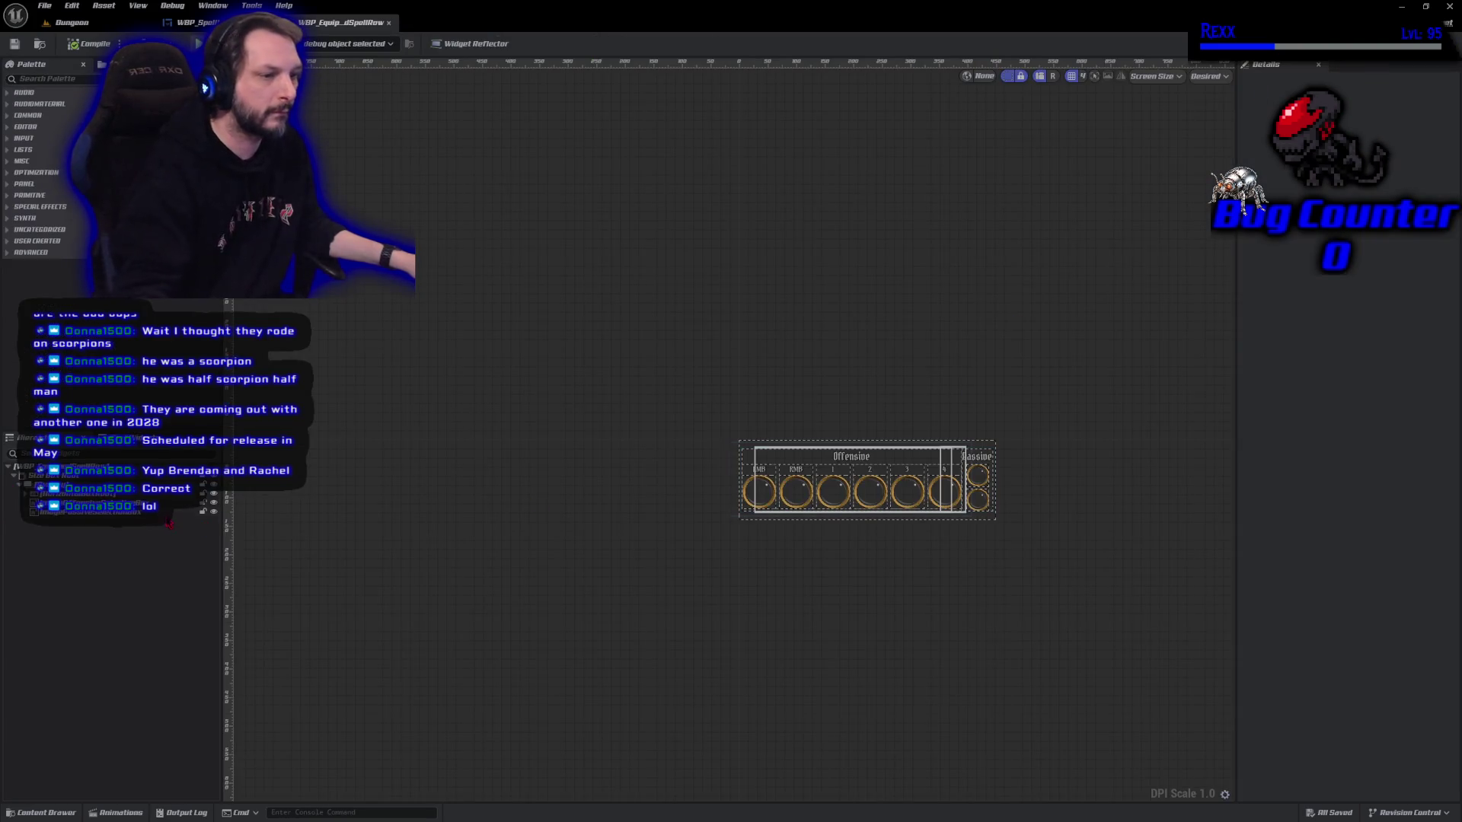
{"action": "left_click", "coordinate": [152, 504]}
{"action": "left_click", "coordinate": [153, 512], "text": "ctrl"}
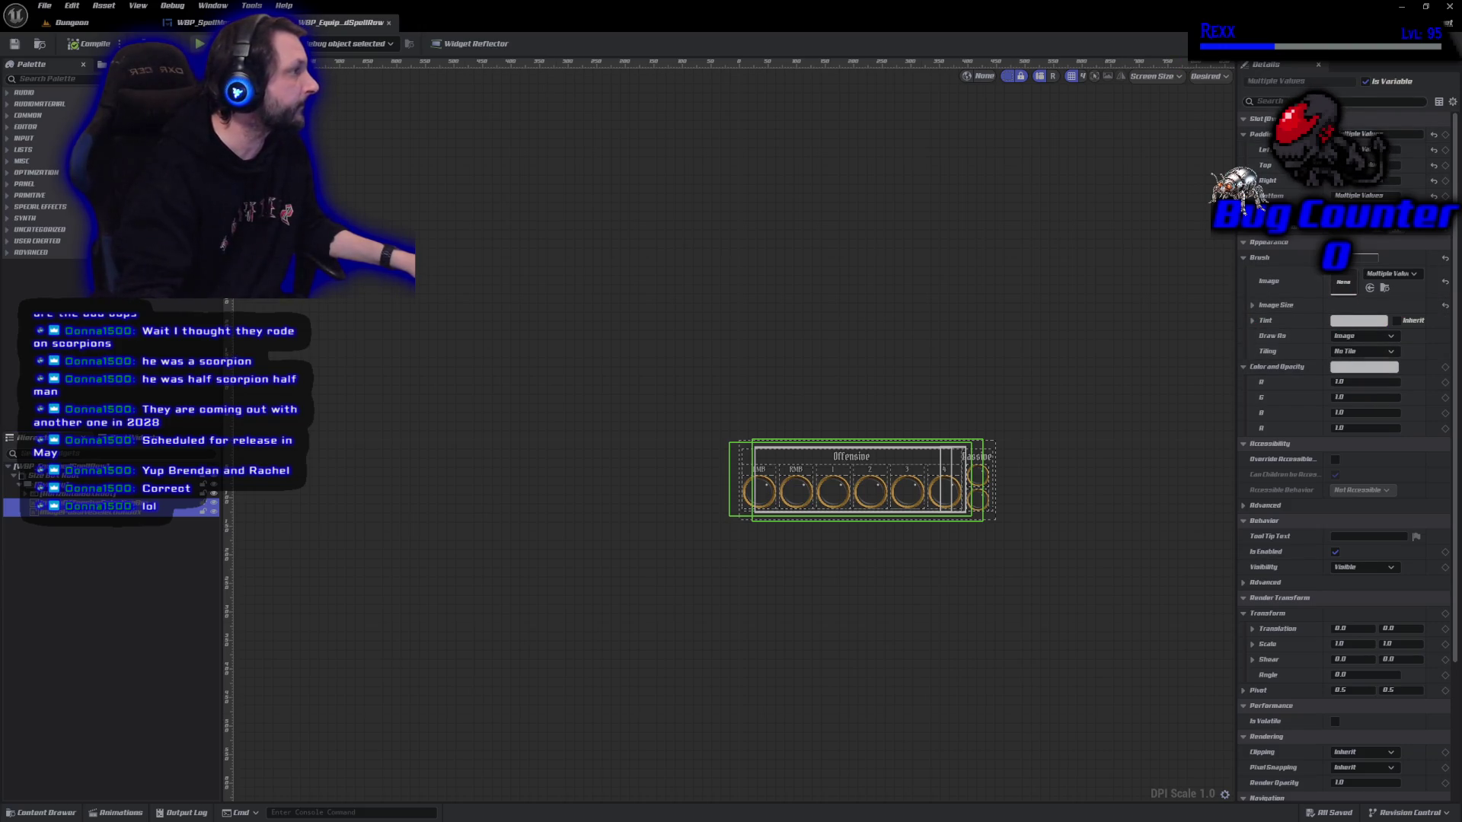
{"action": "type", "text": "op"}
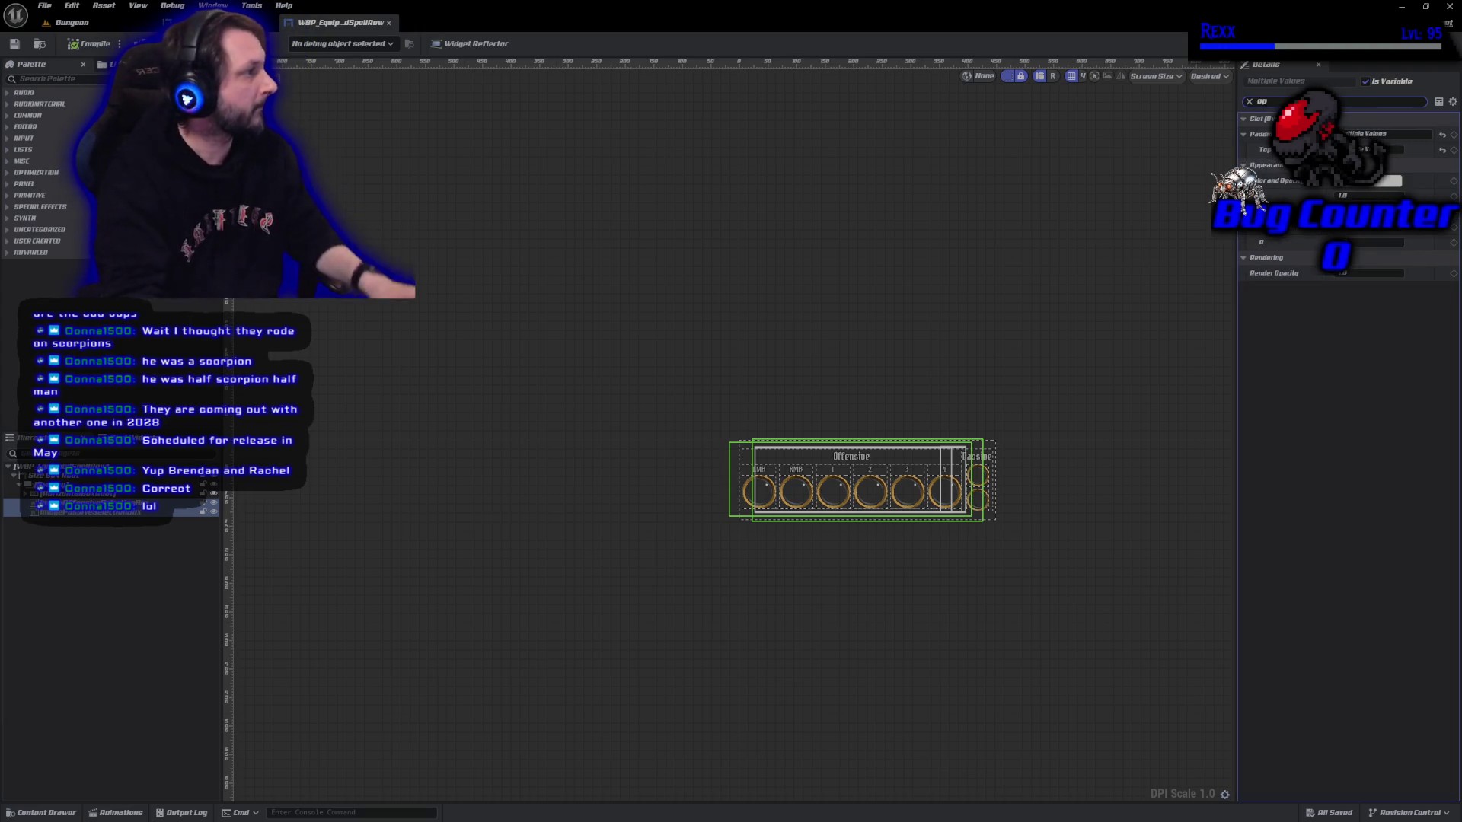
{"action": "left_click_drag", "start_coordinate": [1391, 272], "coordinate": [1391, 271]}
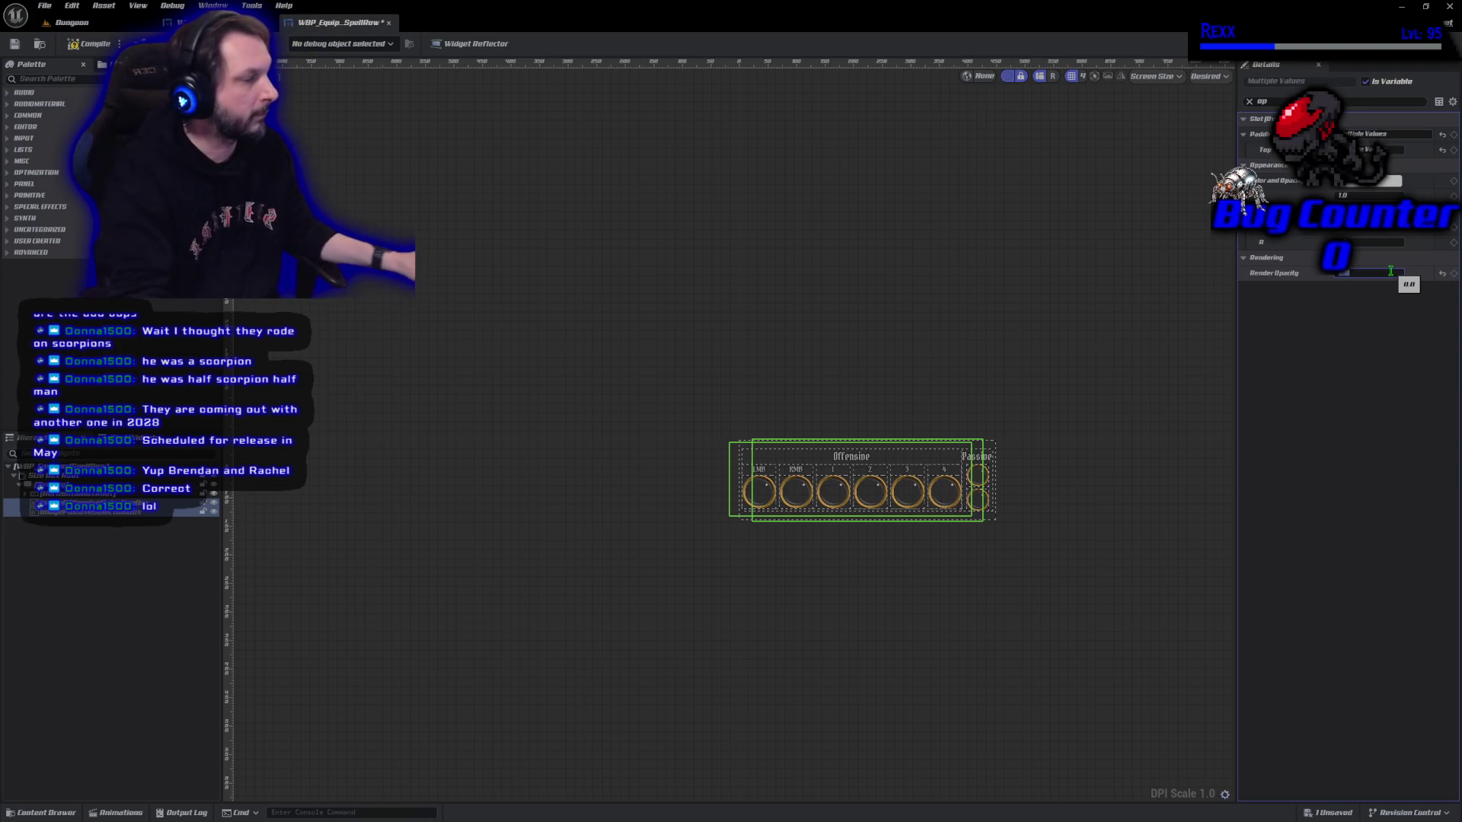
Compile and save WBP_EquippedSpellRow, then return to the OnWaitForEquip graph.
{"action": "left_click", "coordinate": [83, 44]}
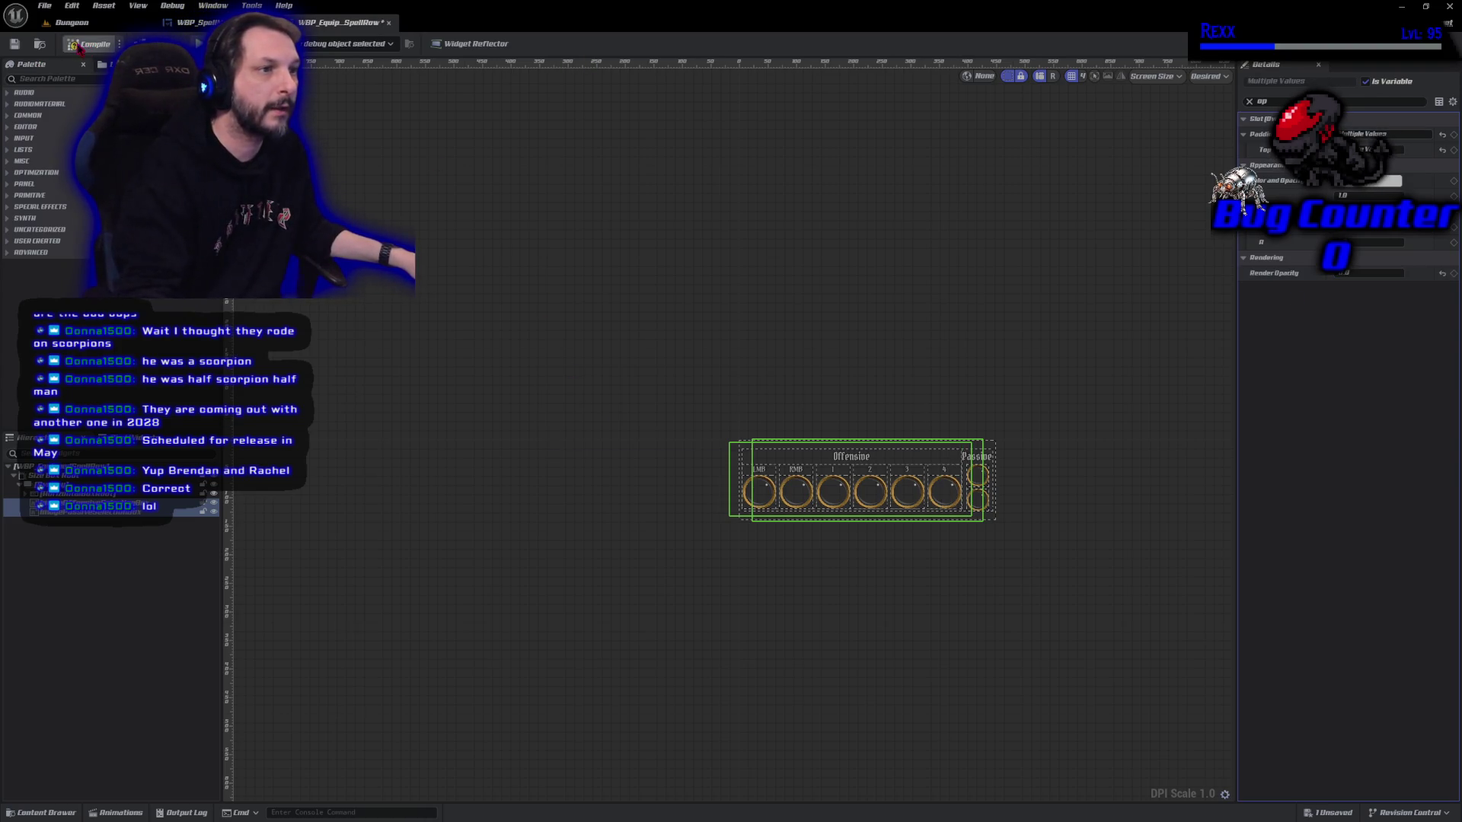
{"action": "left_click", "coordinate": [44, 5]}
{"action": "left_click", "coordinate": [67, 89]}
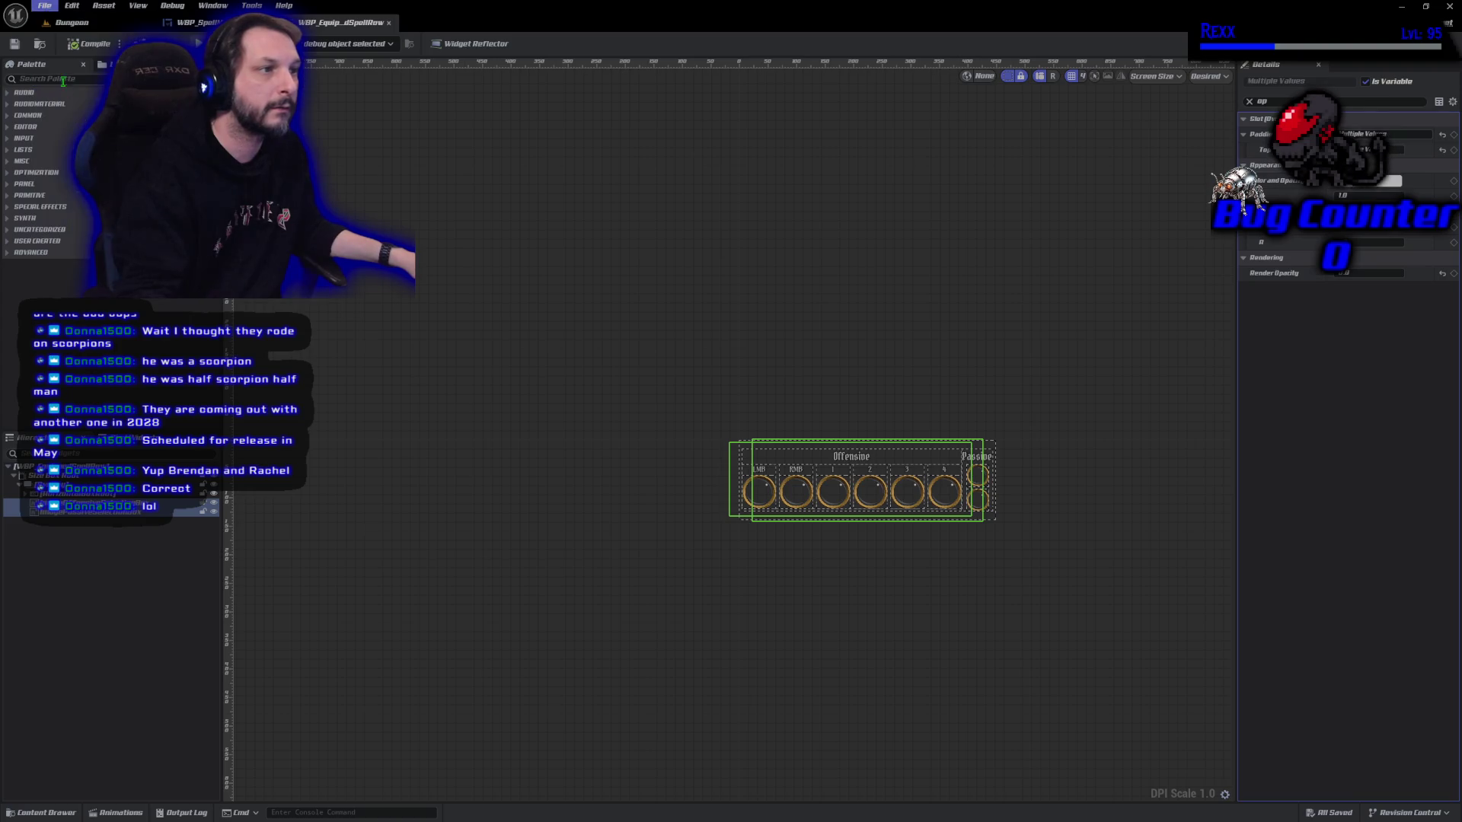
{"action": "left_click", "coordinate": [175, 22]}
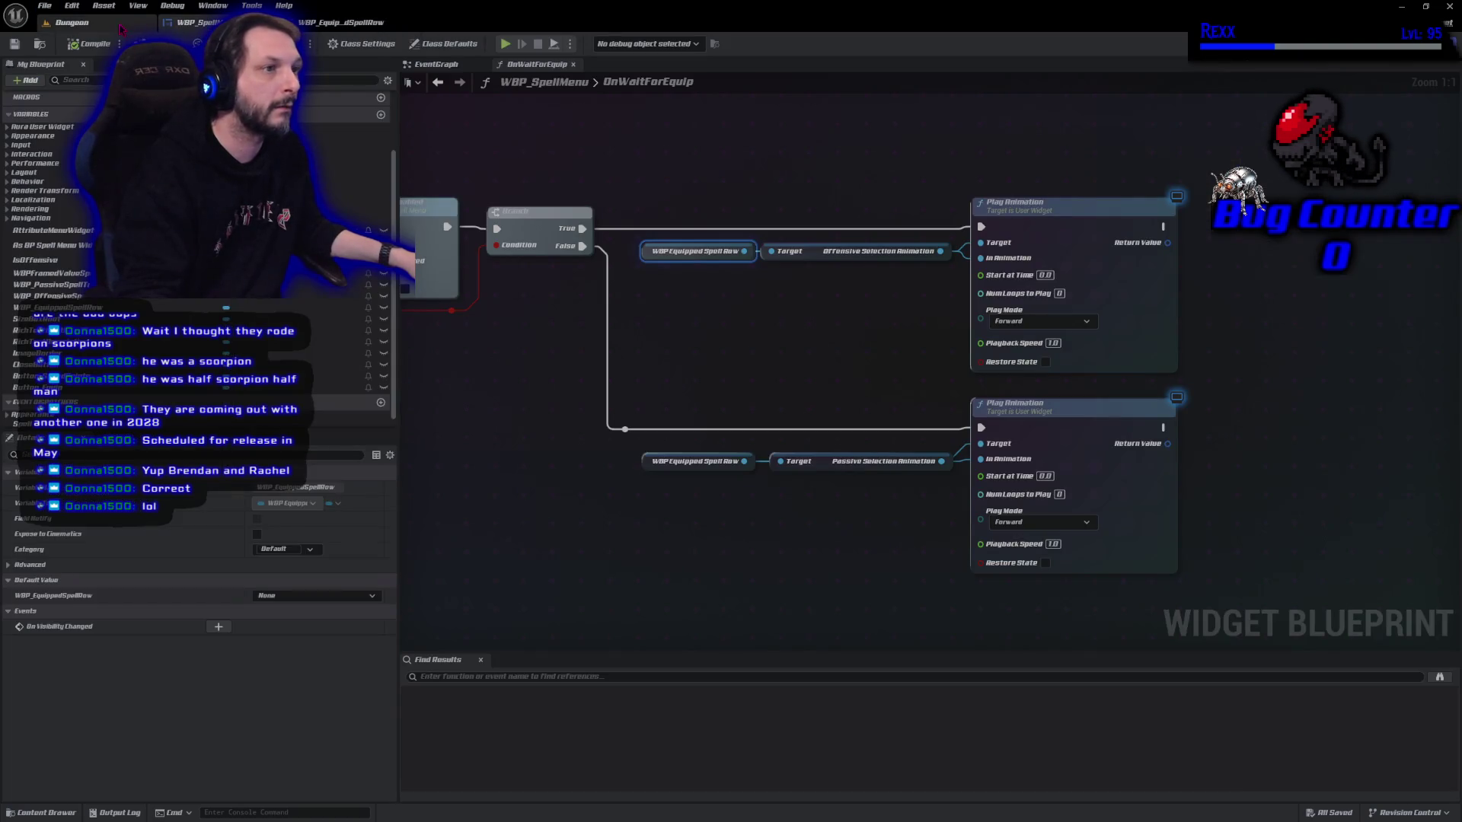
Play the Dungeon level, equip Fire Bolt from the SPELLS menu, close it, and stop play.
{"action": "left_click", "coordinate": [120, 28]}
{"action": "key", "text": "alt+p"}
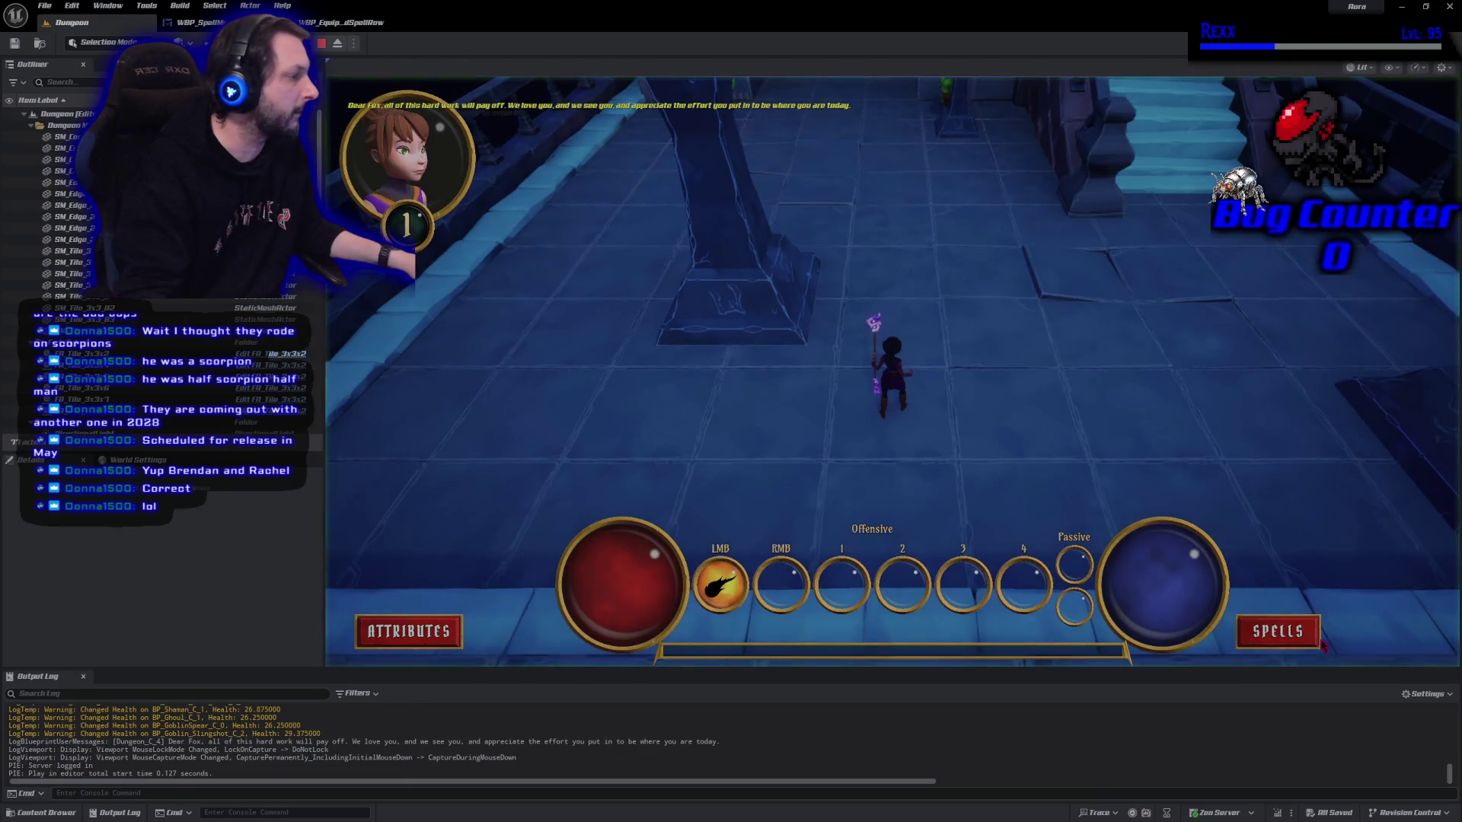
{"action": "left_click", "coordinate": [1294, 634]}
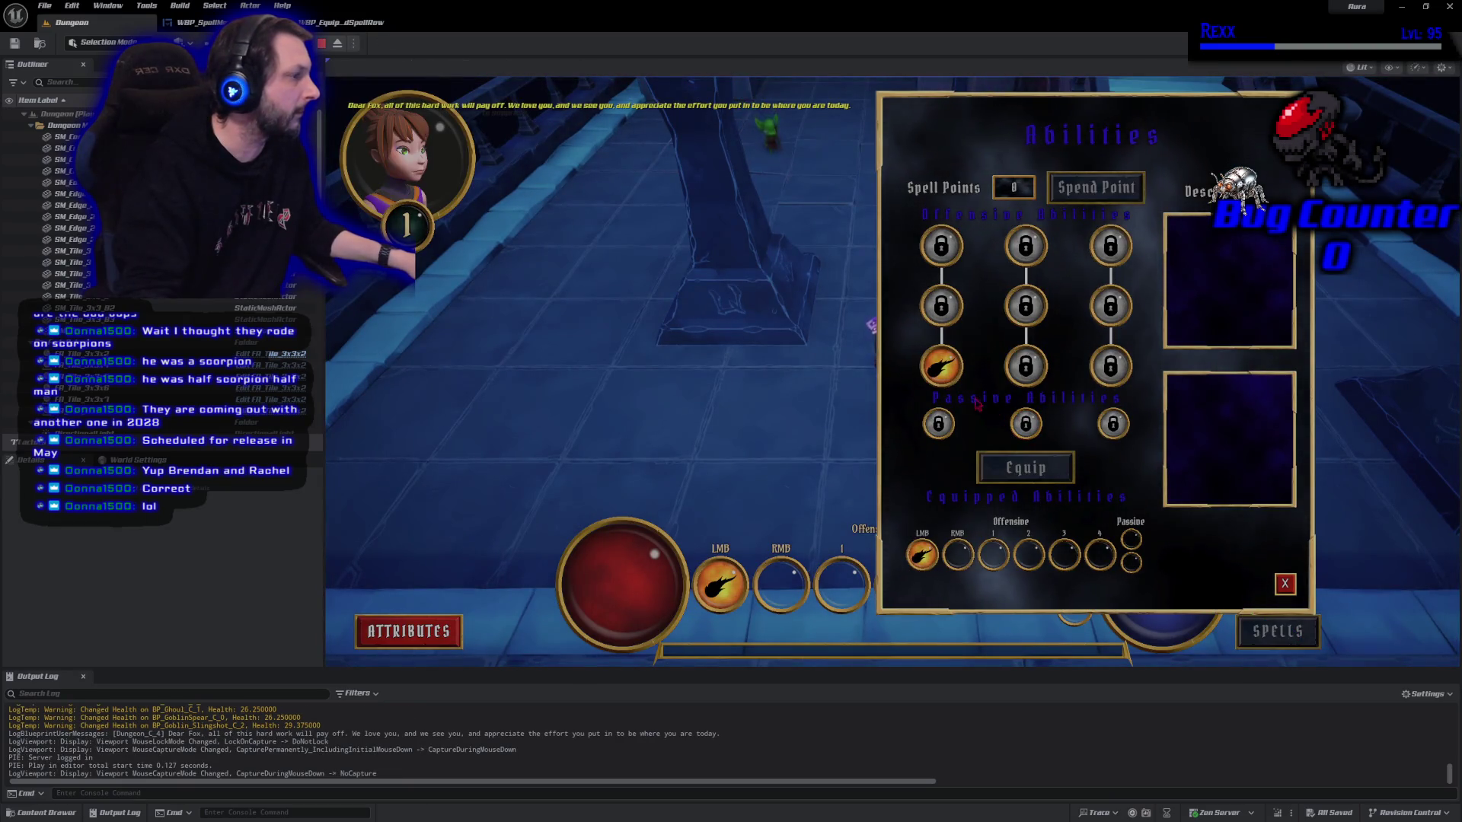
{"action": "left_click", "coordinate": [941, 366]}
{"action": "left_click", "coordinate": [993, 462]}
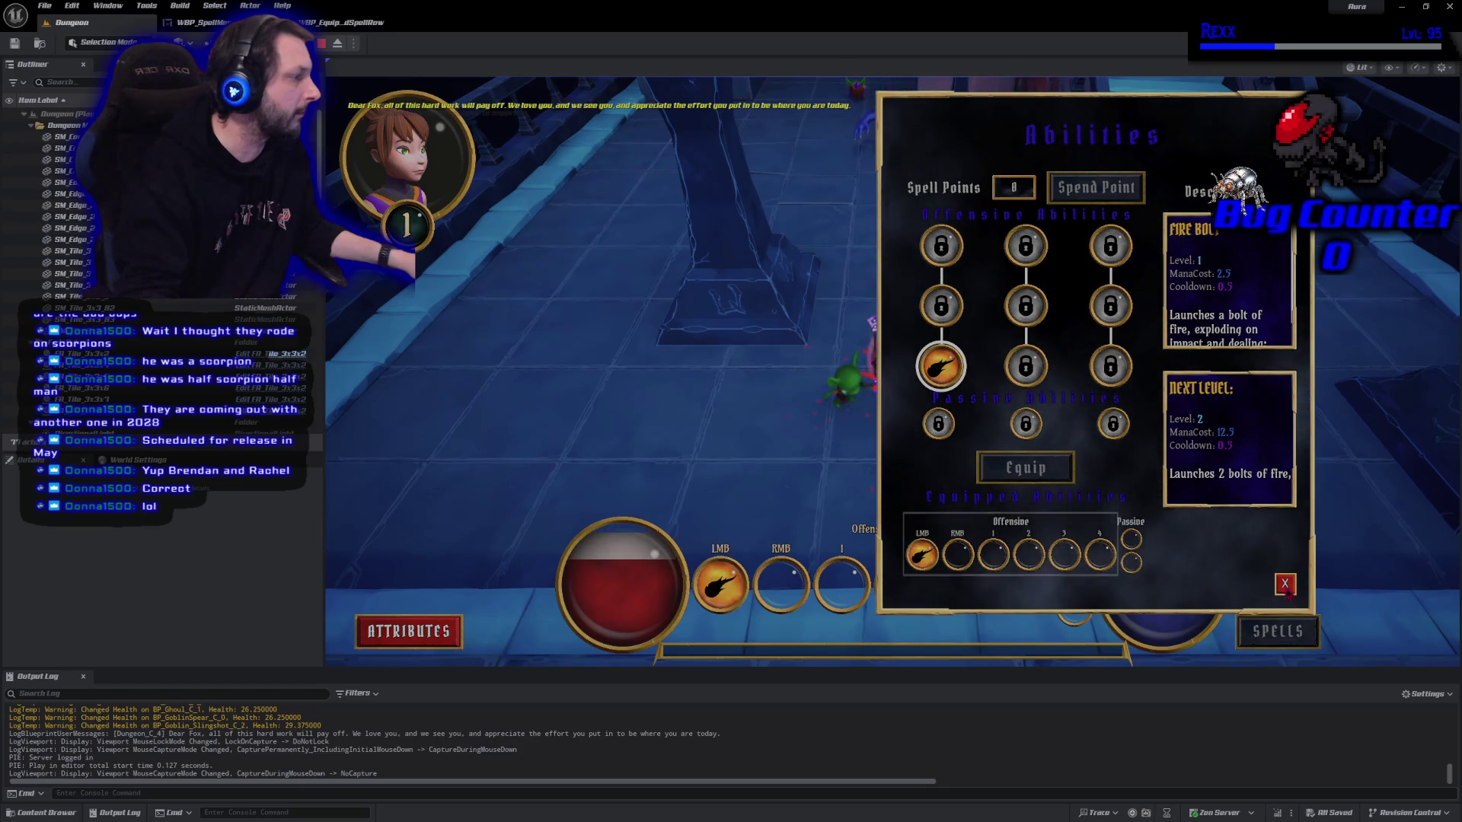
{"action": "left_click", "coordinate": [1284, 584]}
{"action": "left_click", "coordinate": [318, 43]}
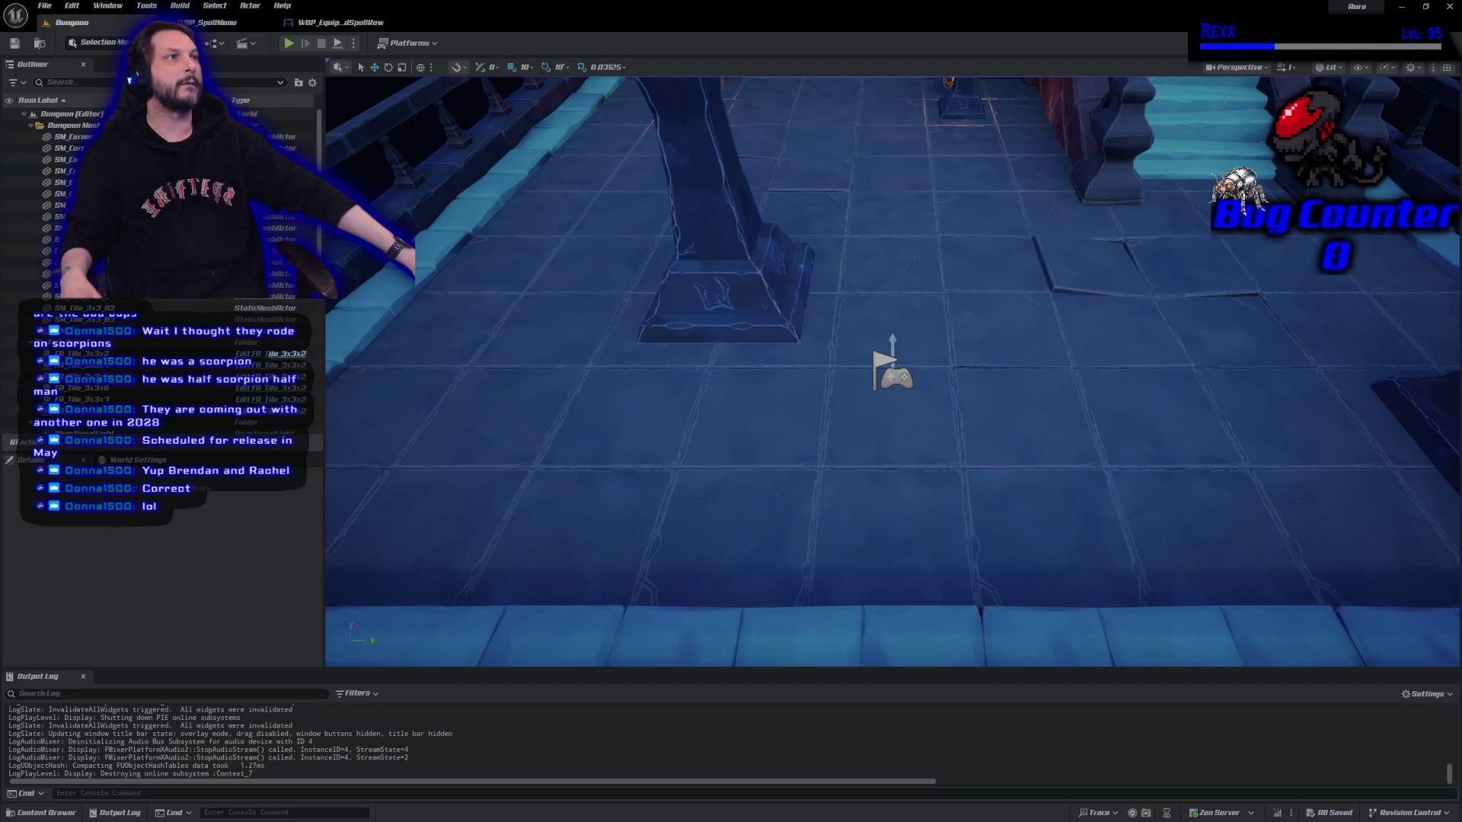
Set the selection images' Visibility to Not Hit-Testable (Self Only), save, and return to Dungeon.
{"action": "left_click", "coordinate": [340, 22]}
{"action": "left_click", "coordinate": [1258, 102]}
{"action": "left_click", "coordinate": [1249, 101]}
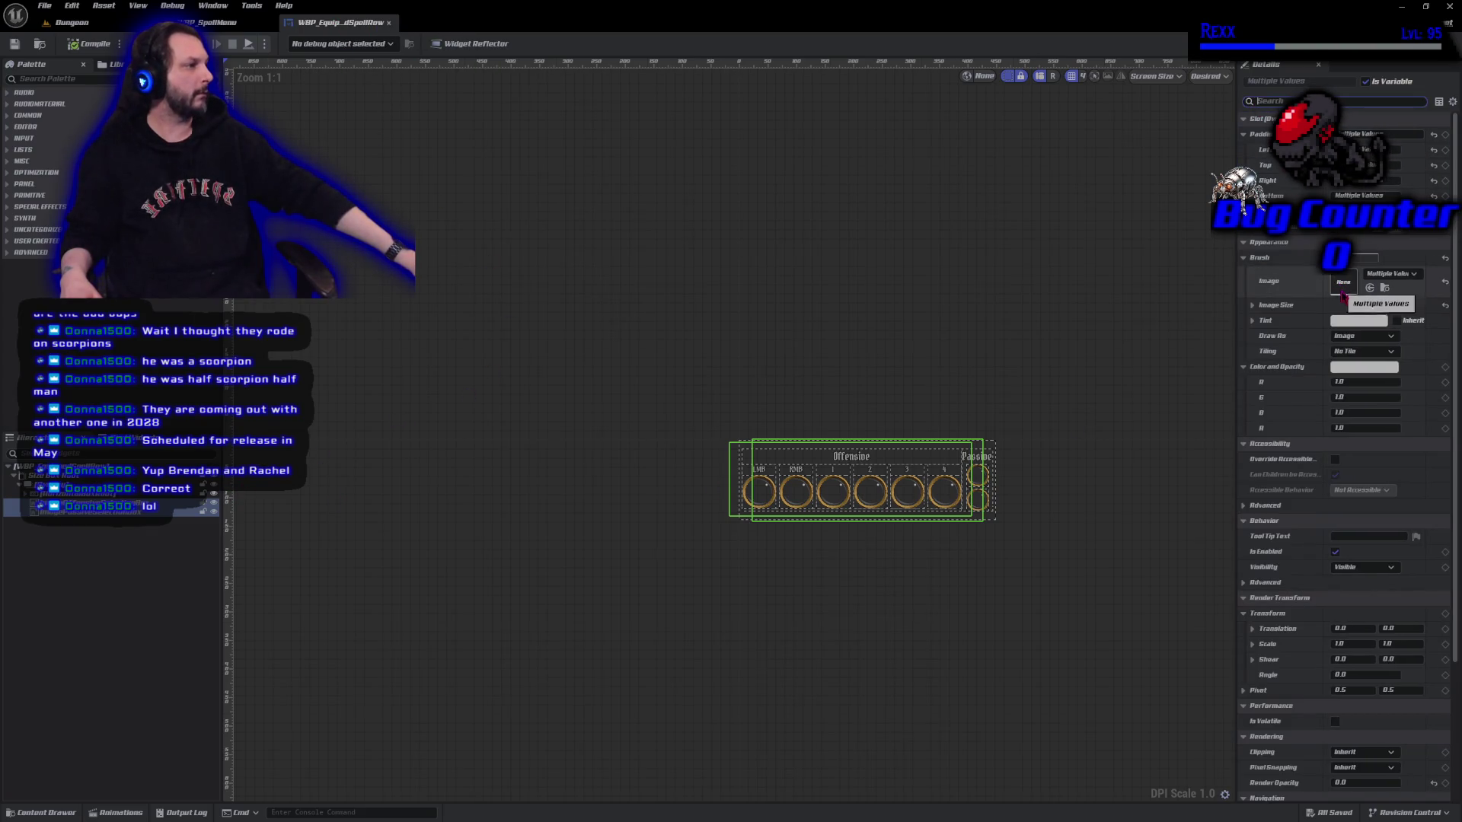
{"action": "left_click", "coordinate": [1345, 570]}
{"action": "key", "text": "ctrl+s"}
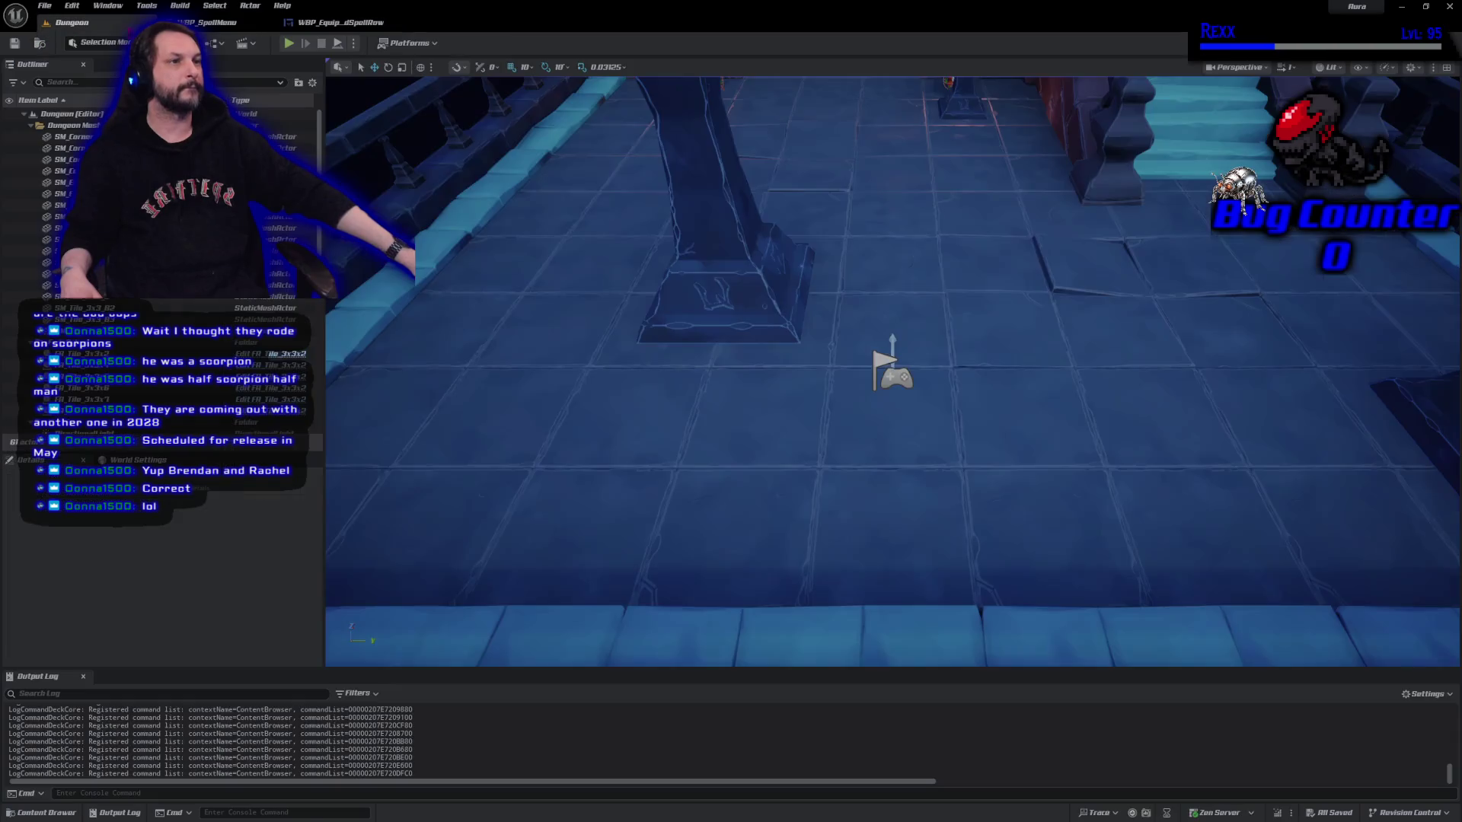
{"action": "left_click", "coordinate": [71, 23]}
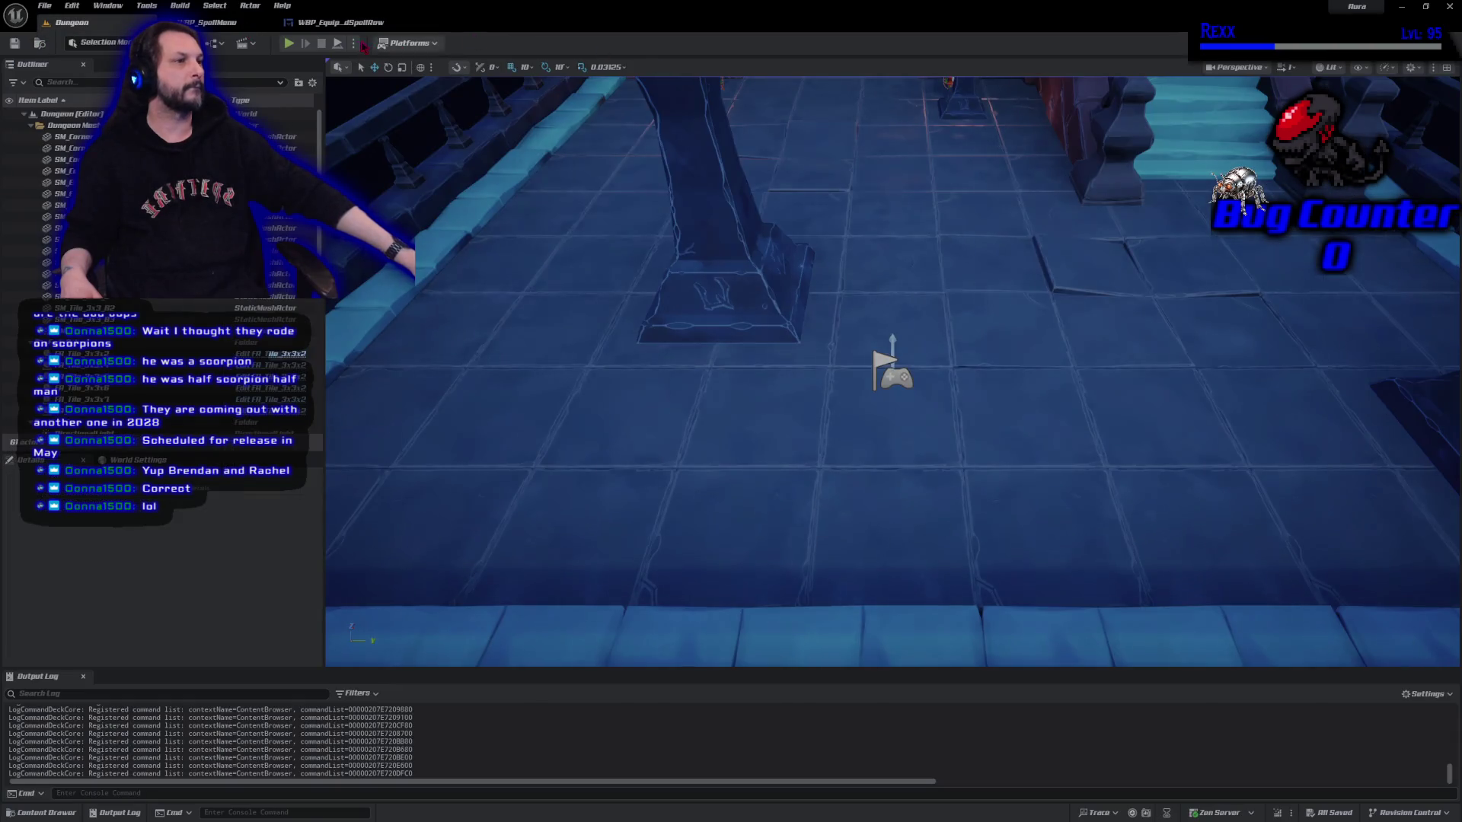
{"action": "left_click", "coordinate": [289, 43]}
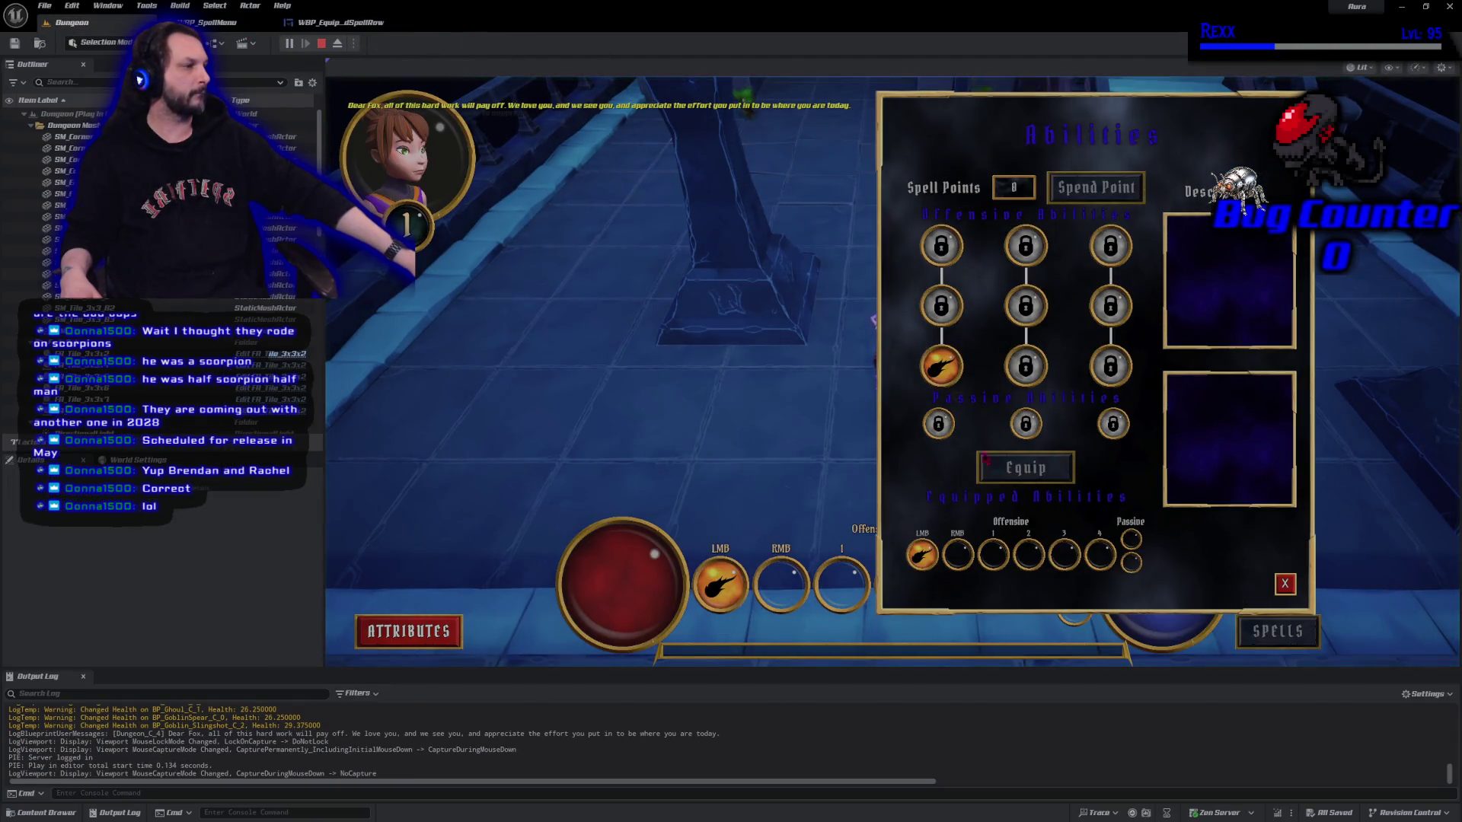
{"action": "left_click", "coordinate": [941, 366]}
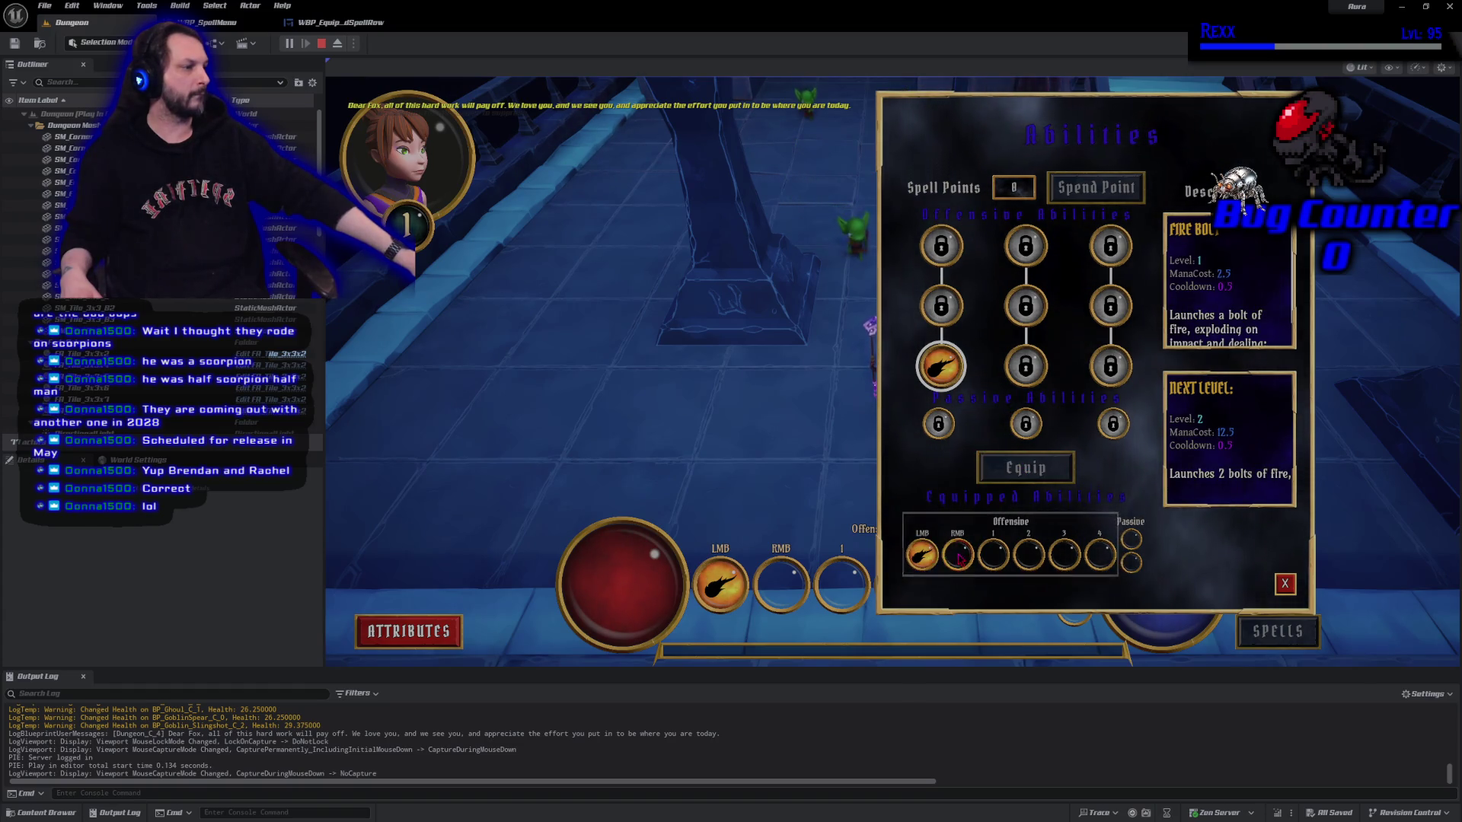
{"action": "left_click", "coordinate": [1284, 583]}
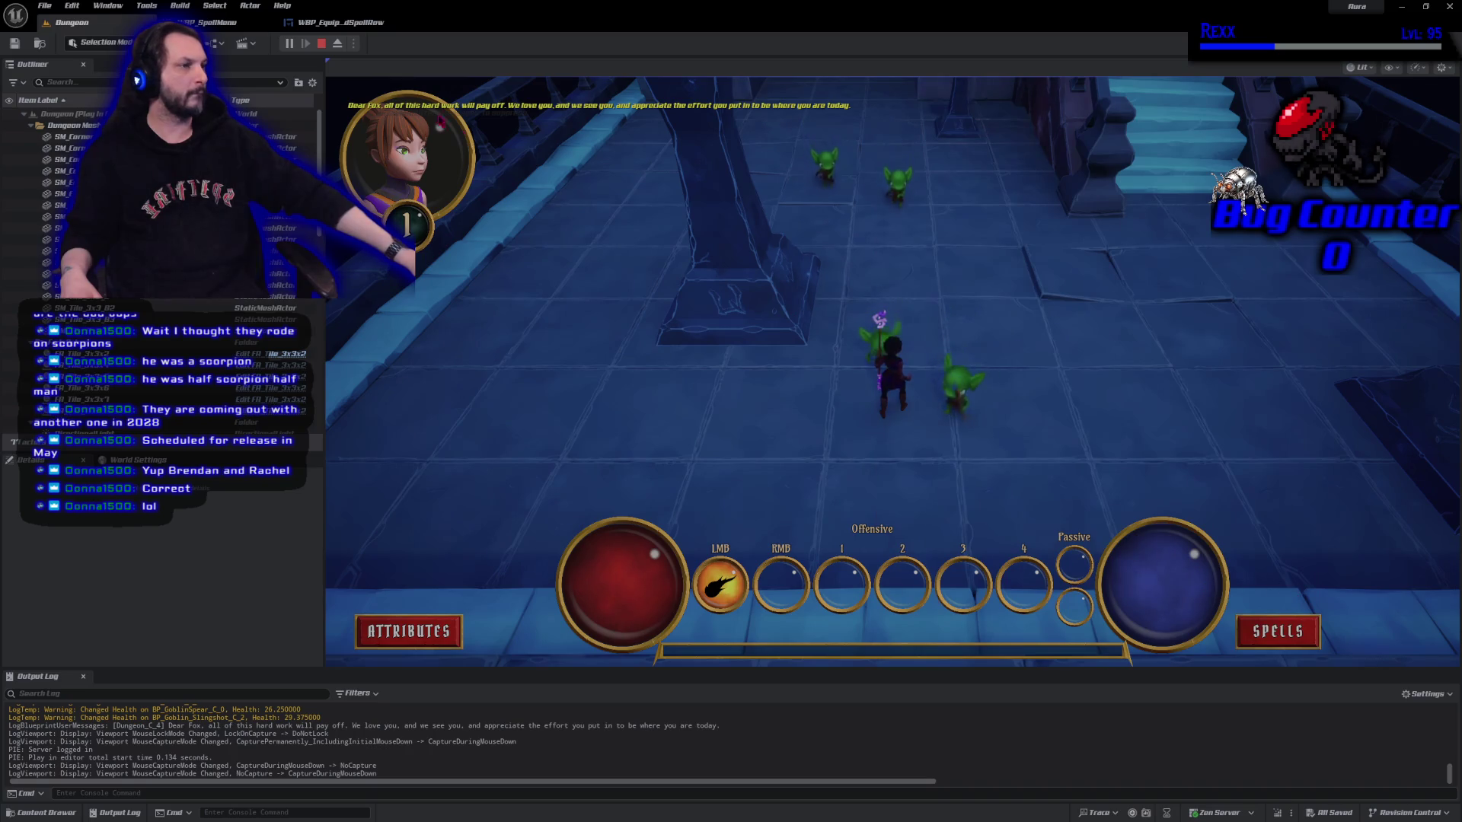
{"action": "left_click", "coordinate": [324, 43]}
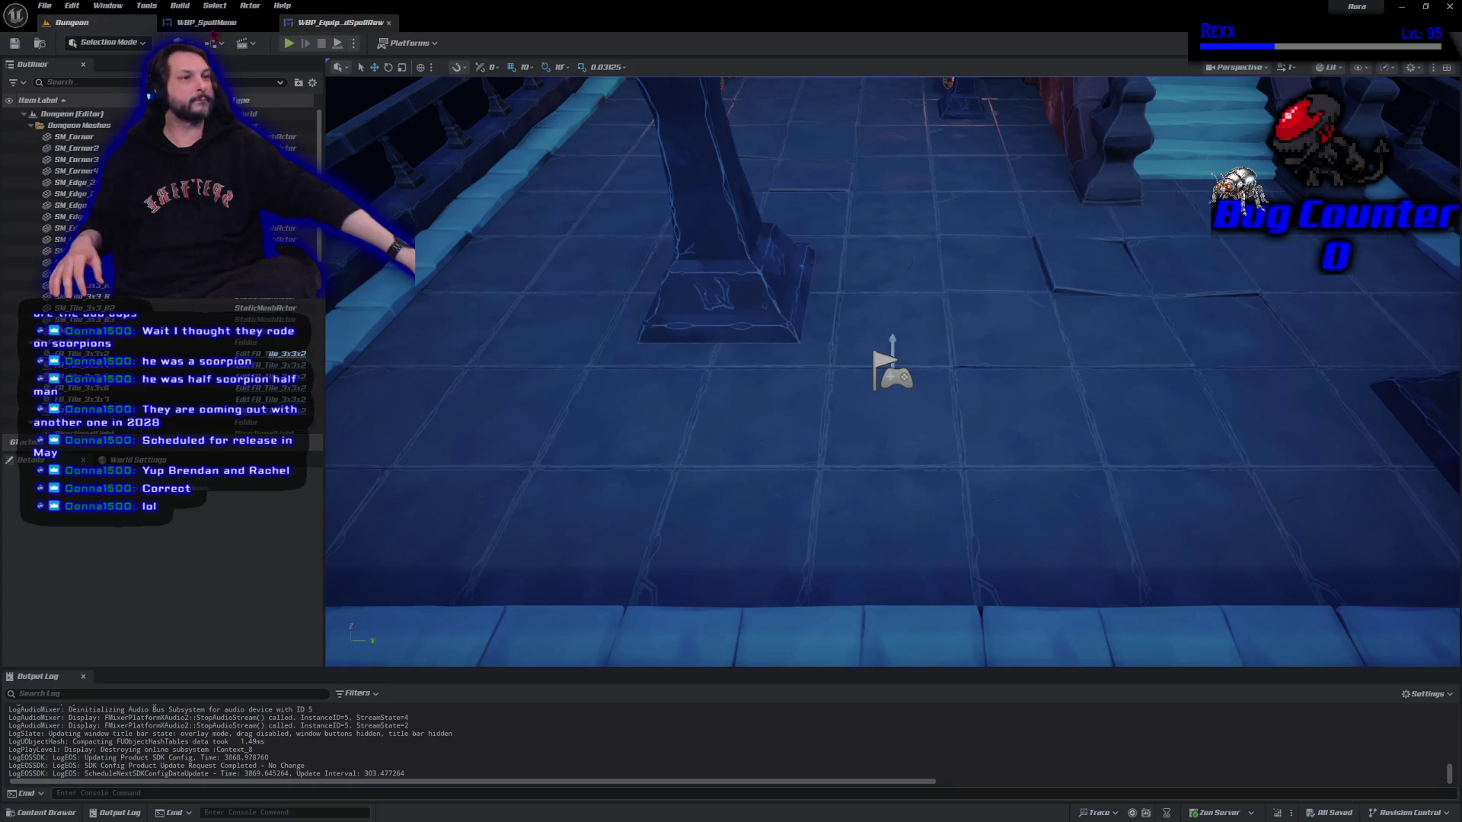
{"action": "left_click", "coordinate": [346, 22]}
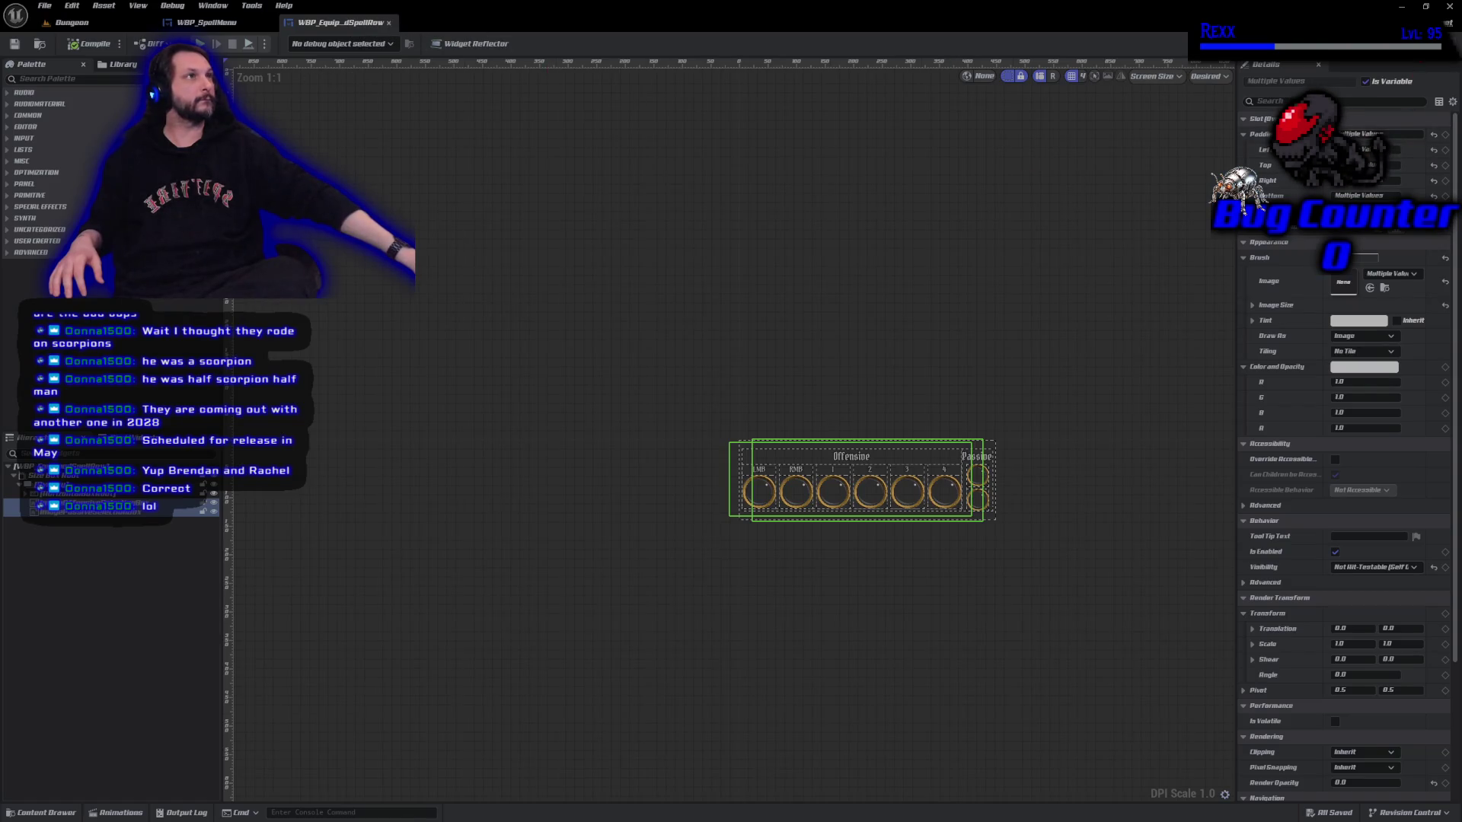
Place an As BP Spell Menu Widget Controller Get node in WBP_SpellMenu's EventGraph.
{"action": "left_click", "coordinate": [1424, 43]}
{"action": "left_click", "coordinate": [206, 22]}
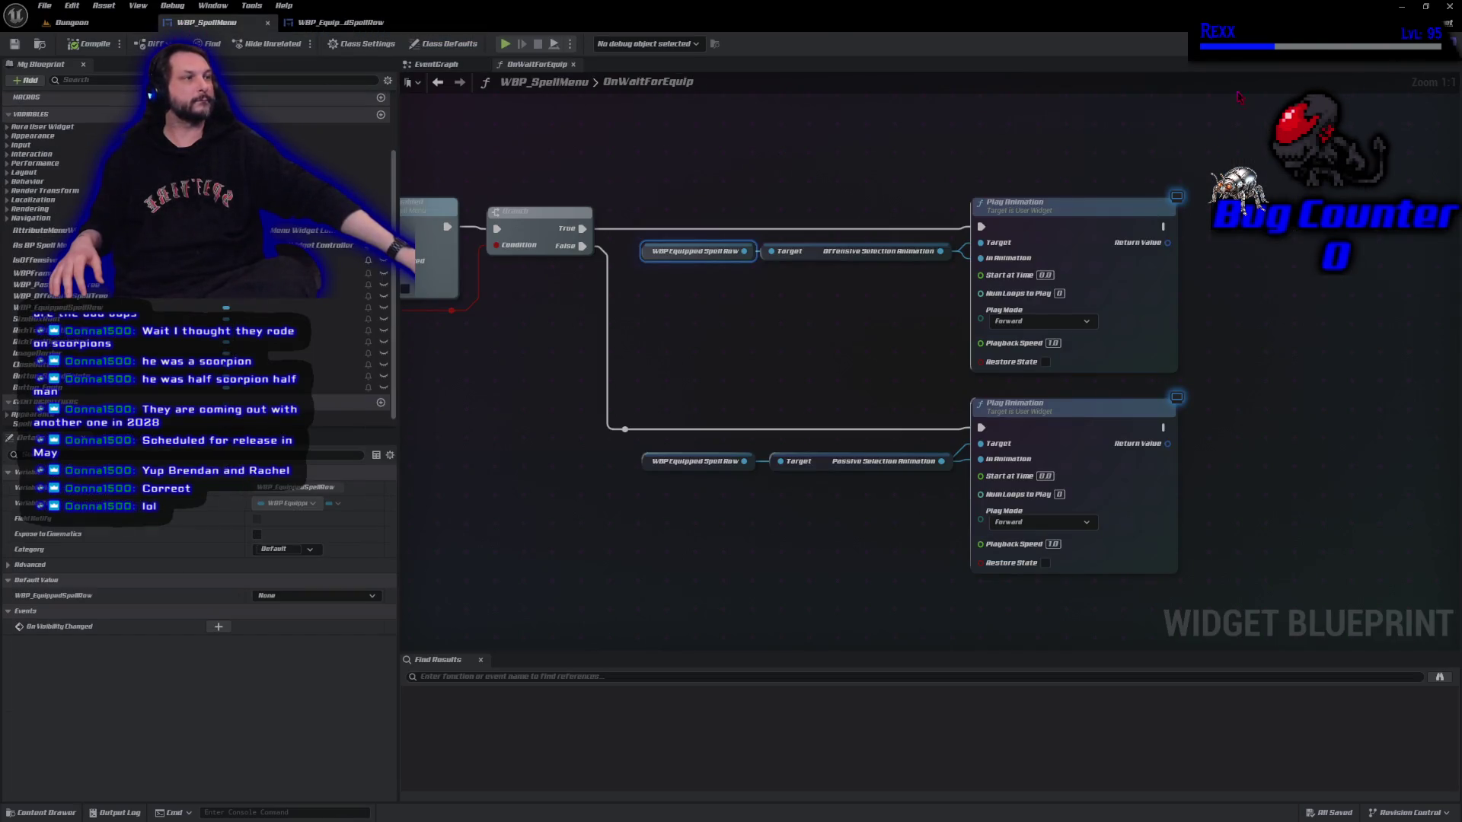
{"action": "scroll", "coordinate": [676, 396], "scroll_direction": "down", "scroll_amount": 4}
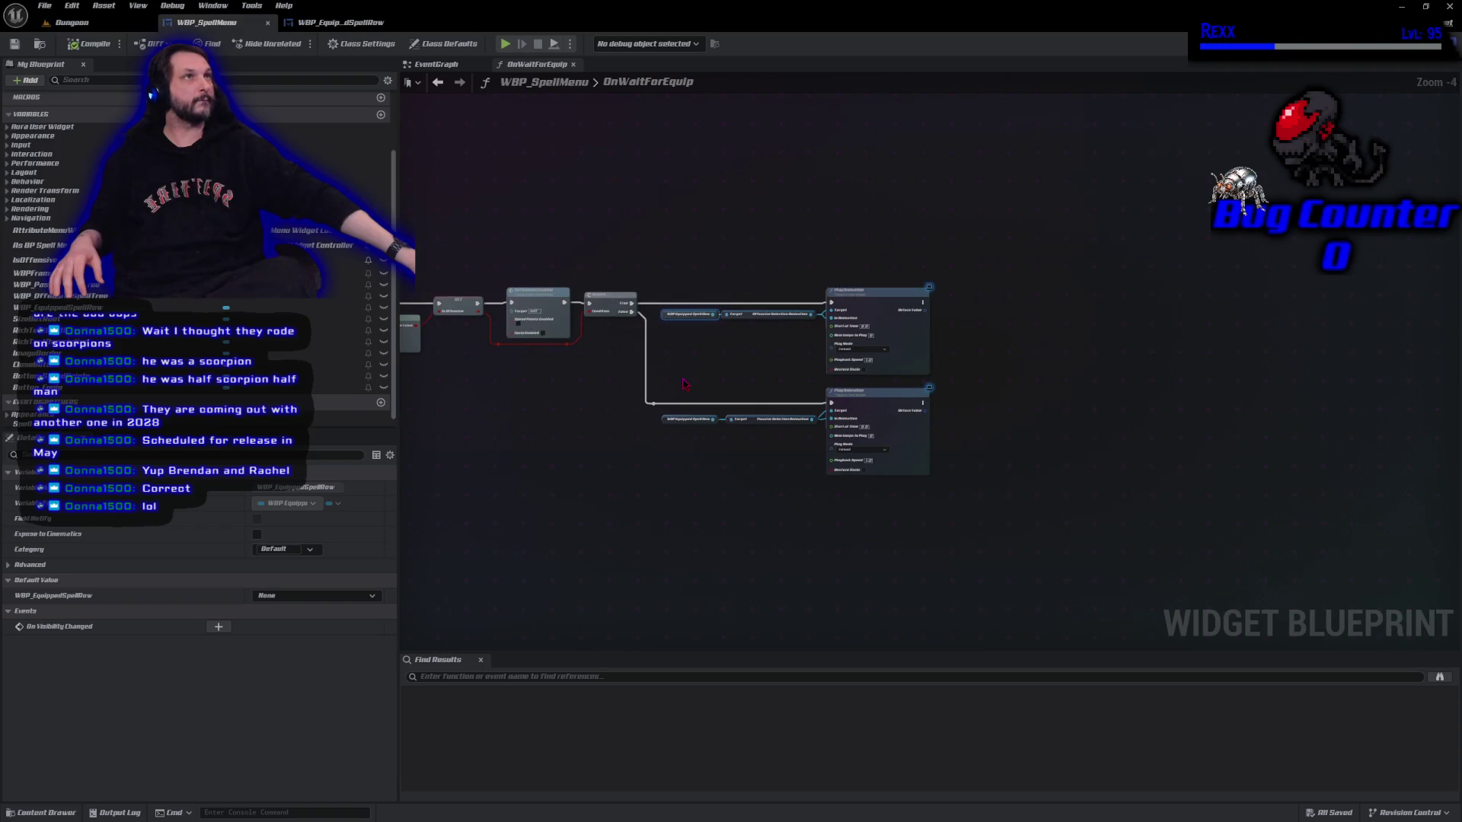
{"action": "key", "text": "Home"}
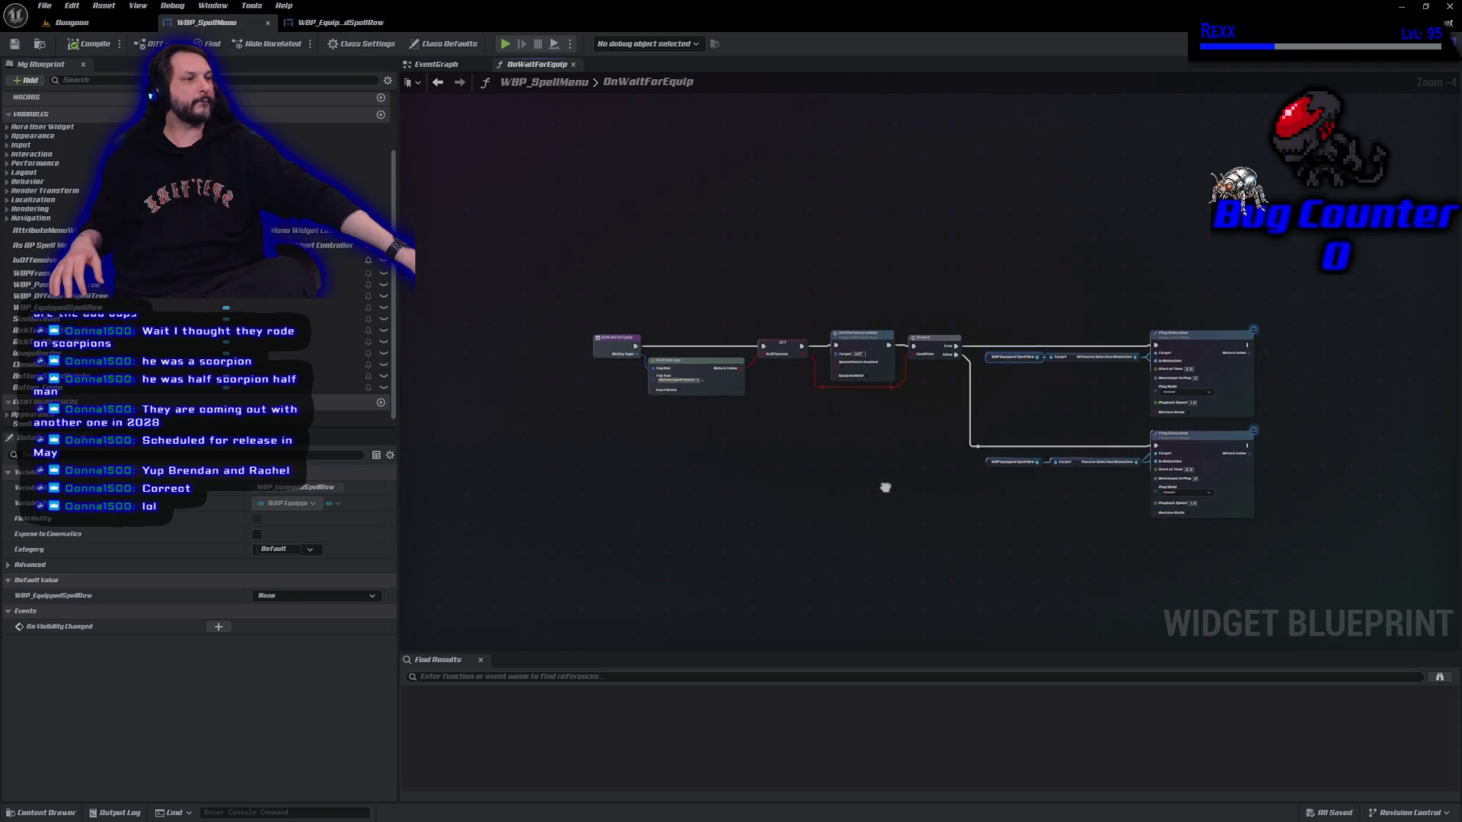
{"action": "left_click", "coordinate": [433, 64]}
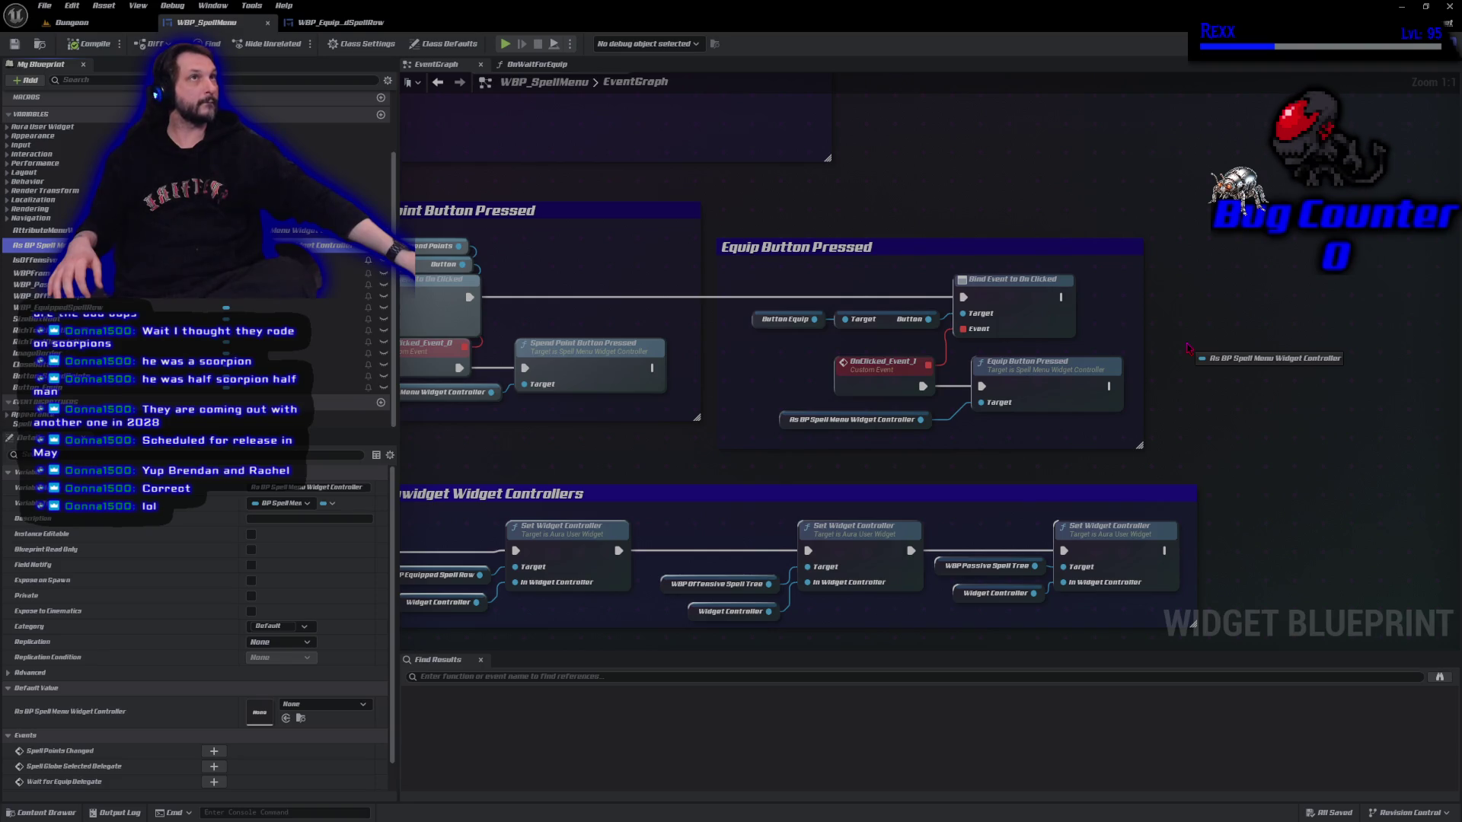
{"action": "left_click", "coordinate": [1157, 200]}
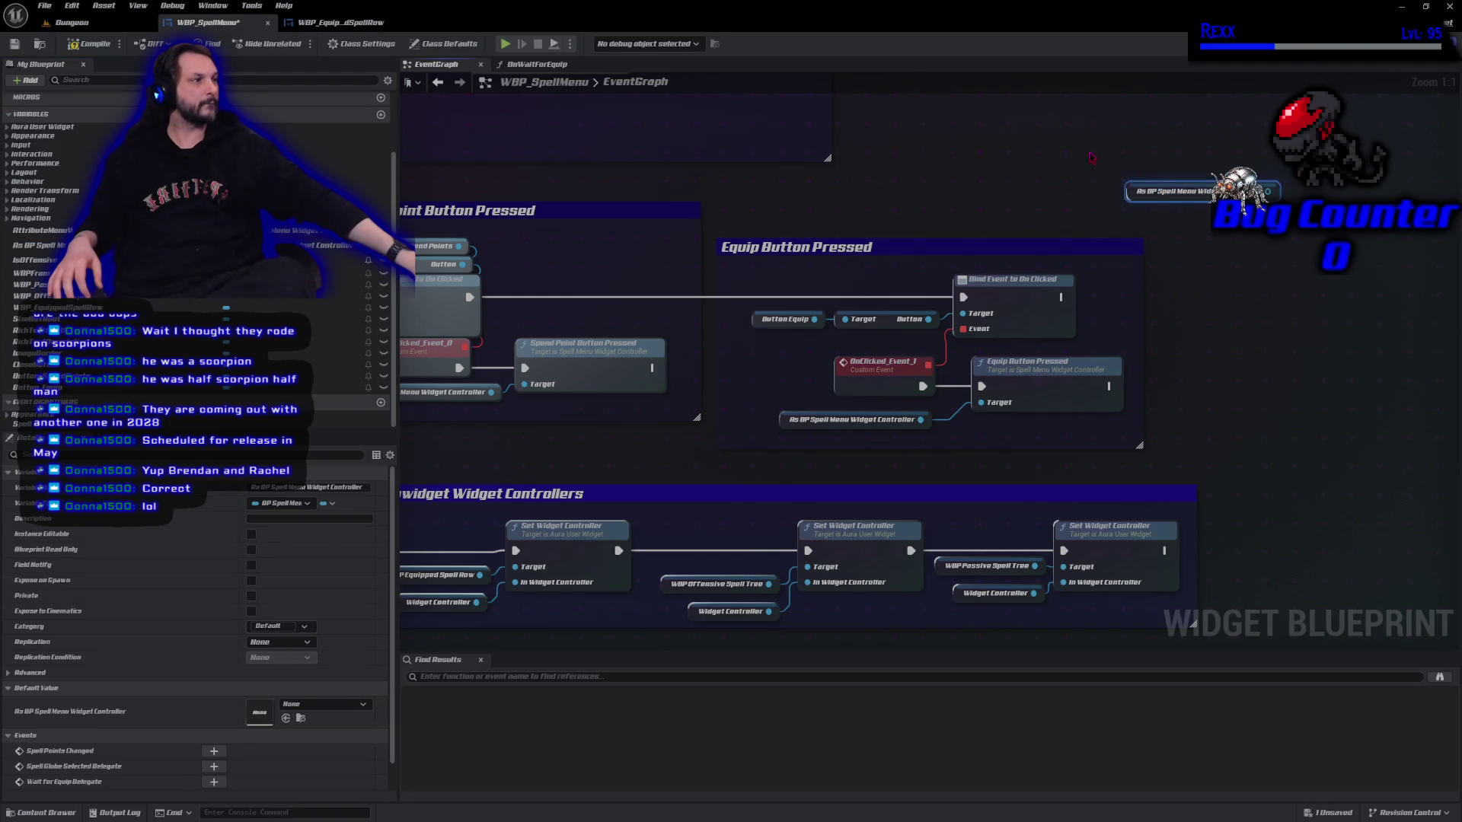